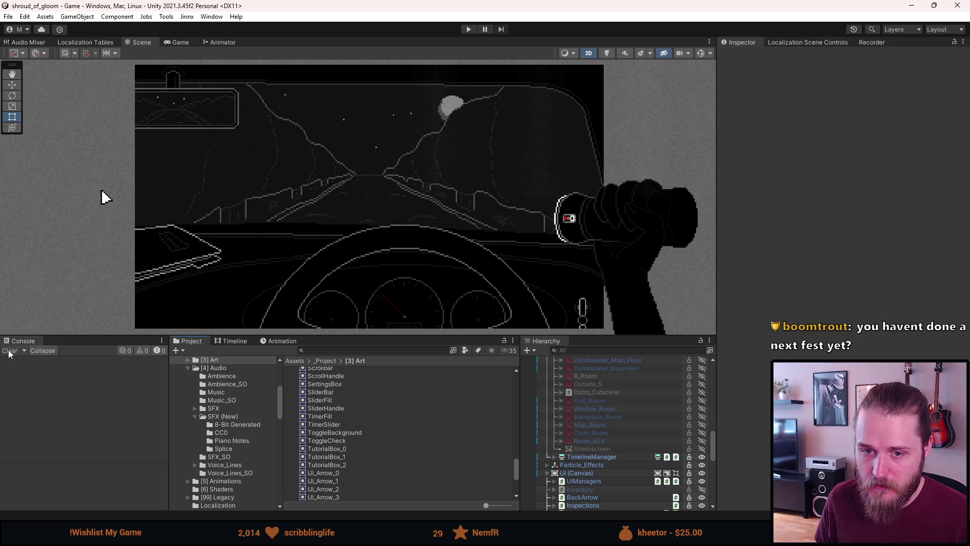
Enlarge the Scene view, enter Play mode, and bring up the game's pause menu
{"action": "left_click_drag", "start_coordinate": [388, 334], "coordinate": [370, 442]}
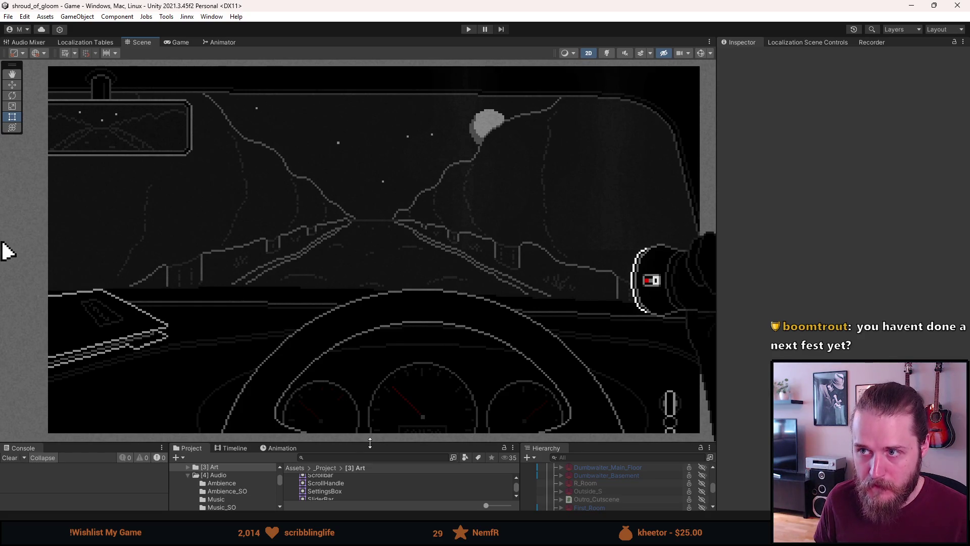
{"action": "left_click", "coordinate": [469, 28]}
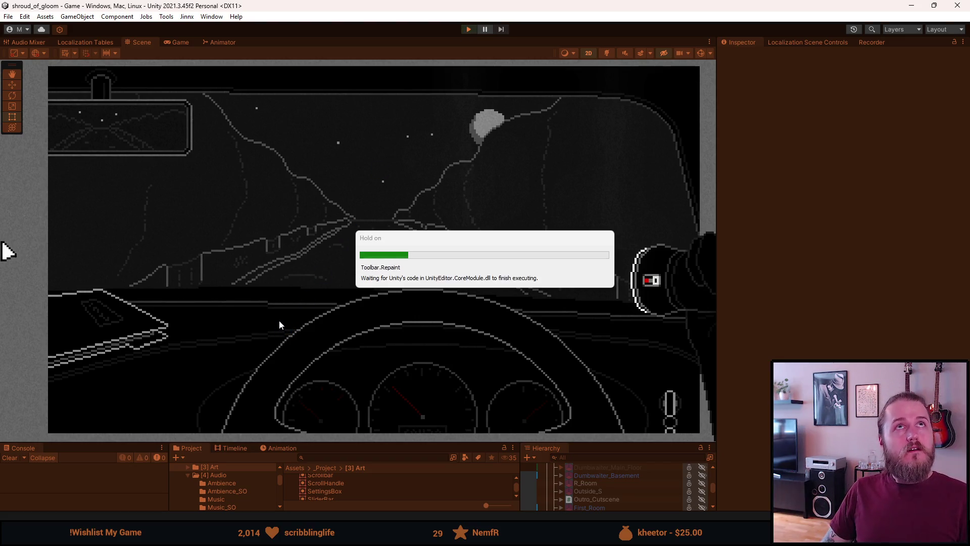
{"action": "key", "text": "Escape"}
Save and quit to the main menu, view the save-slot screen, then go back
{"action": "left_click", "coordinate": [355, 317]}
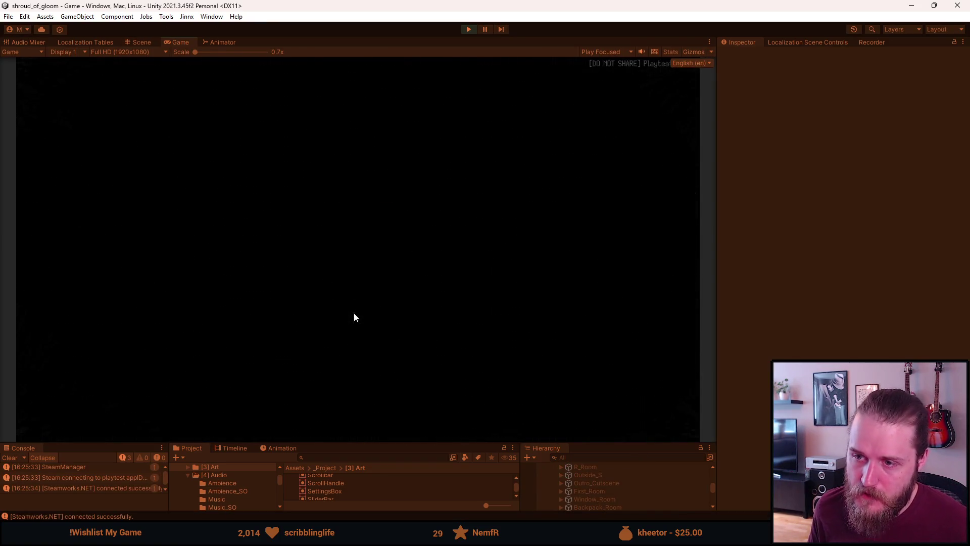
{"action": "left_click", "coordinate": [179, 257]}
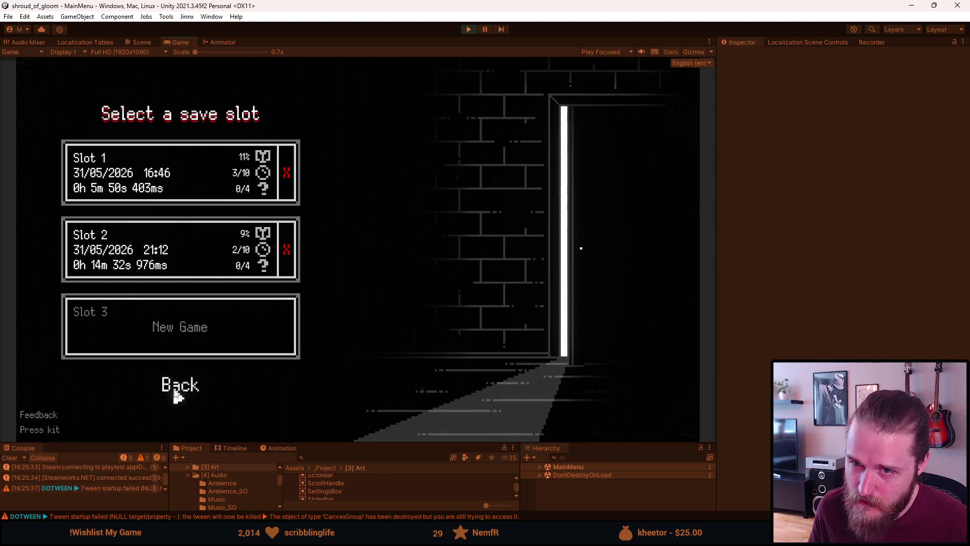
{"action": "left_click", "coordinate": [172, 385]}
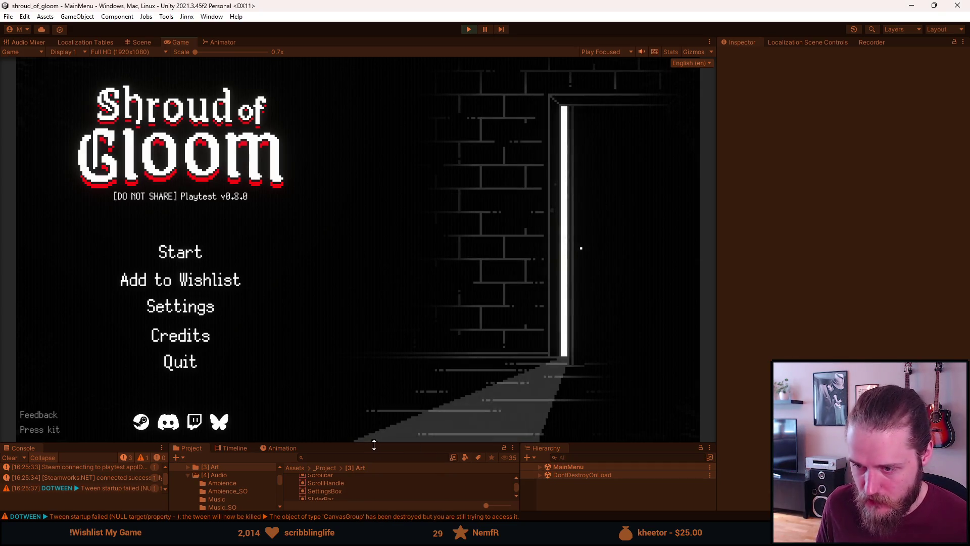
Give the bottom panels slightly more room, stop Play mode, and clear the console
{"action": "left_click_drag", "start_coordinate": [374, 444], "coordinate": [378, 439]}
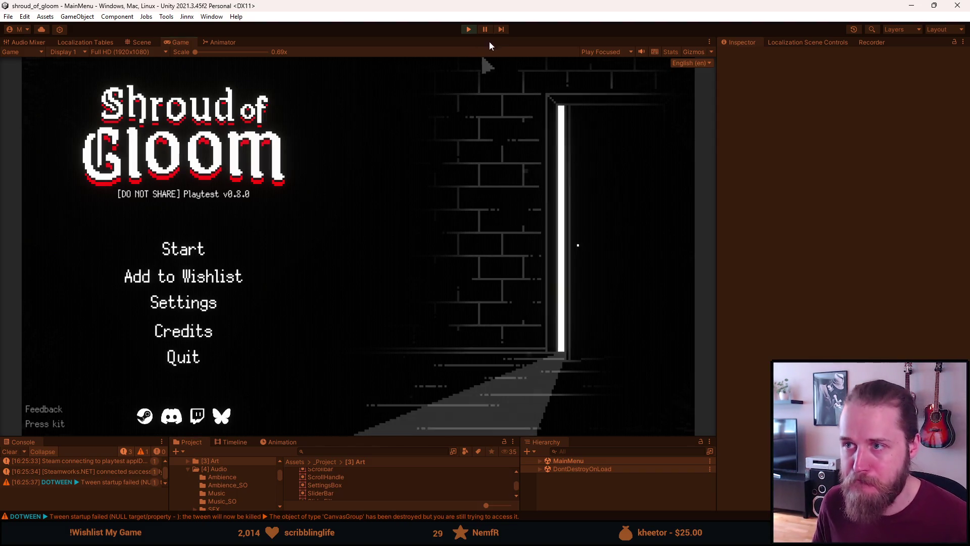
{"action": "left_click", "coordinate": [468, 29]}
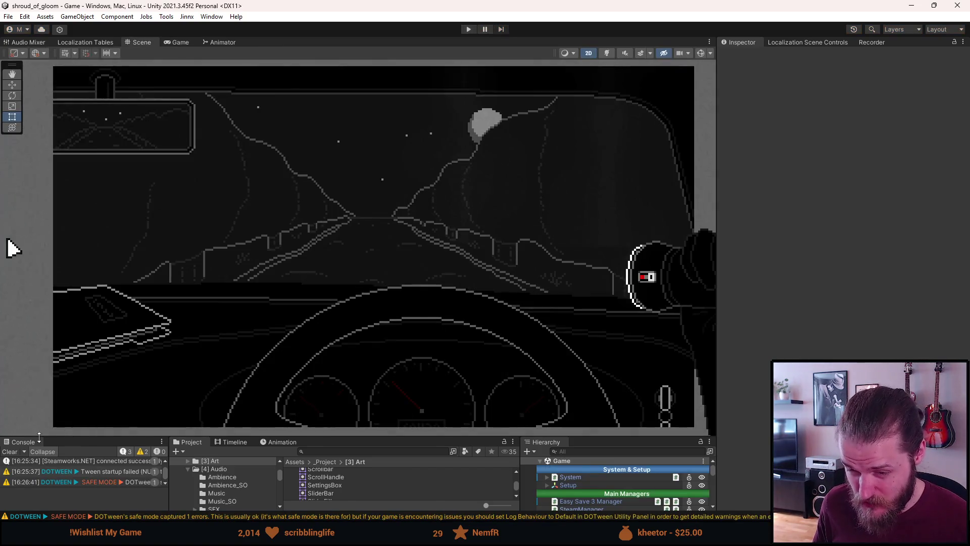
{"action": "left_click", "coordinate": [11, 452]}
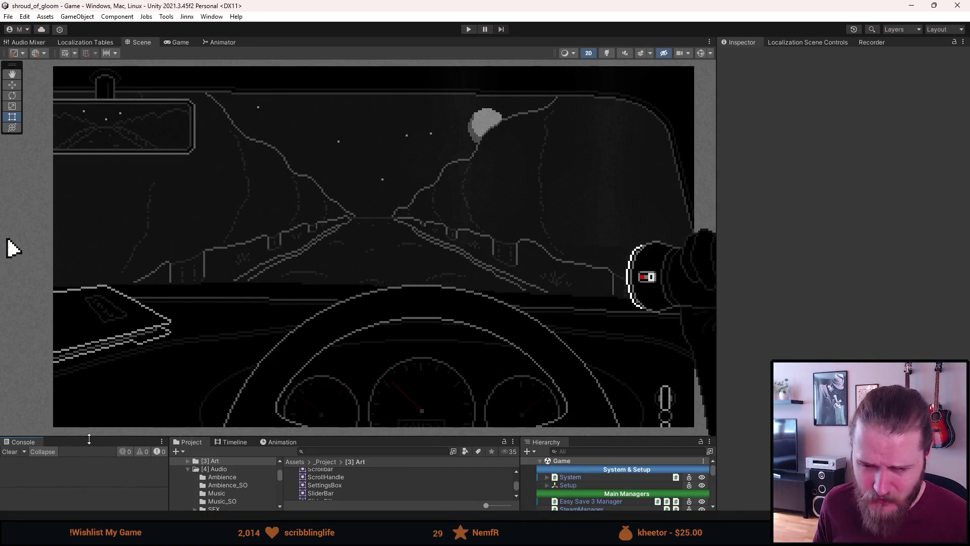
Re-frame the car-interior view, switch back to the Rect tool, and enlarge the lower panels
{"action": "scroll", "coordinate": [389, 289], "scroll_direction": "up", "scroll_amount": 3}
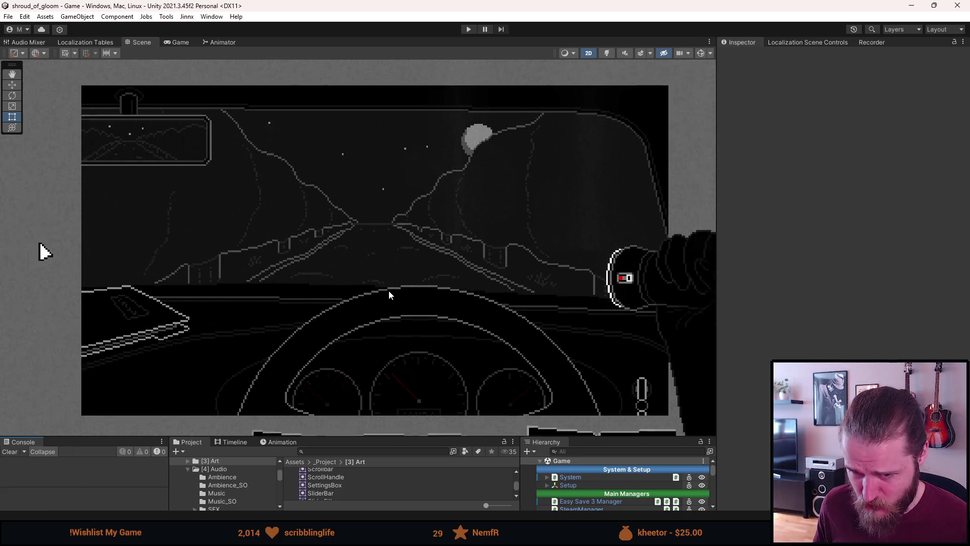
{"action": "scroll", "coordinate": [391, 292], "scroll_direction": "down", "scroll_amount": 3}
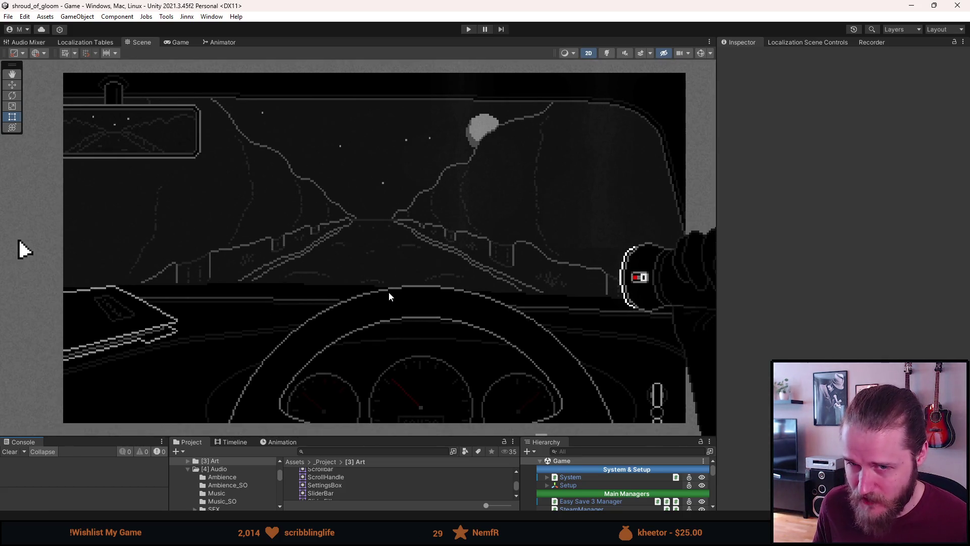
{"action": "left_click_drag", "start_coordinate": [385, 295], "coordinate": [377, 301]}
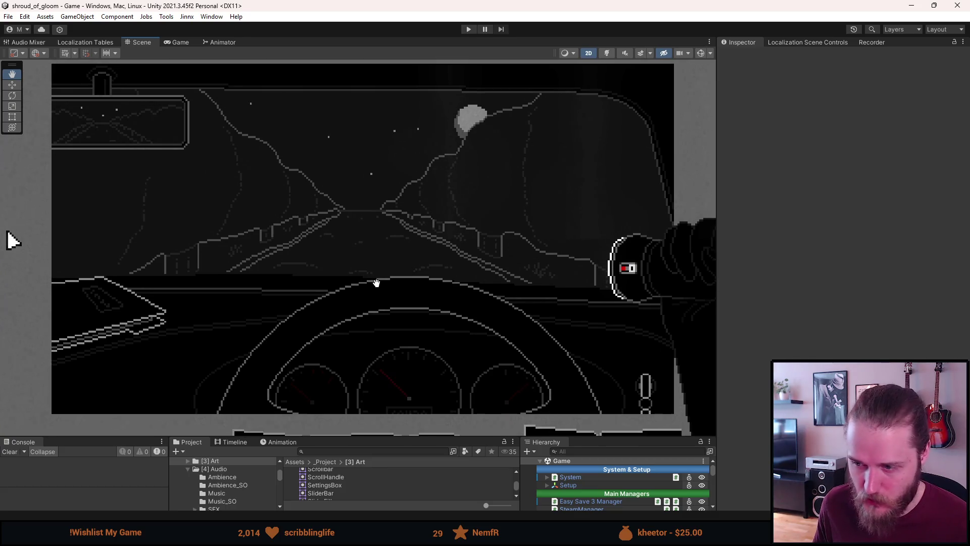
{"action": "key", "text": "t"}
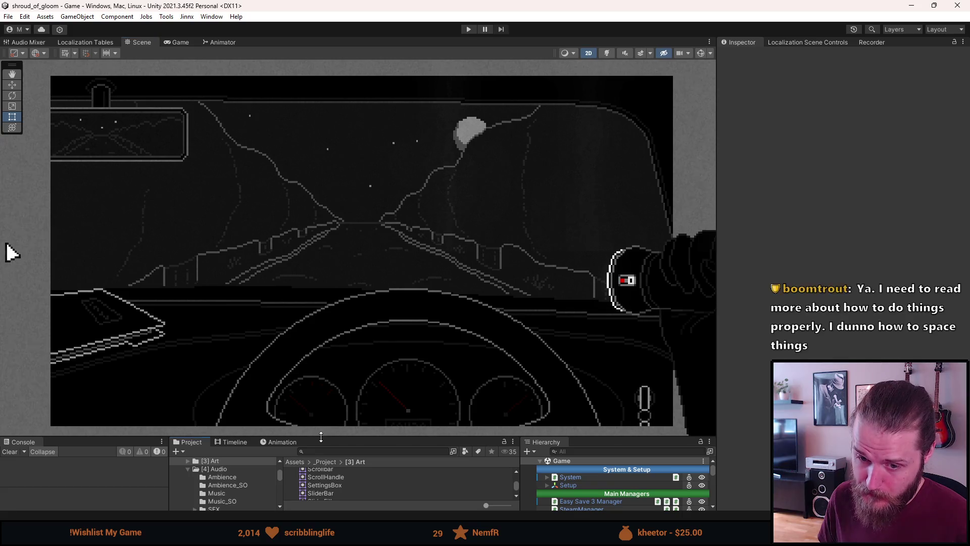
{"action": "left_click_drag", "start_coordinate": [320, 436], "coordinate": [324, 414]}
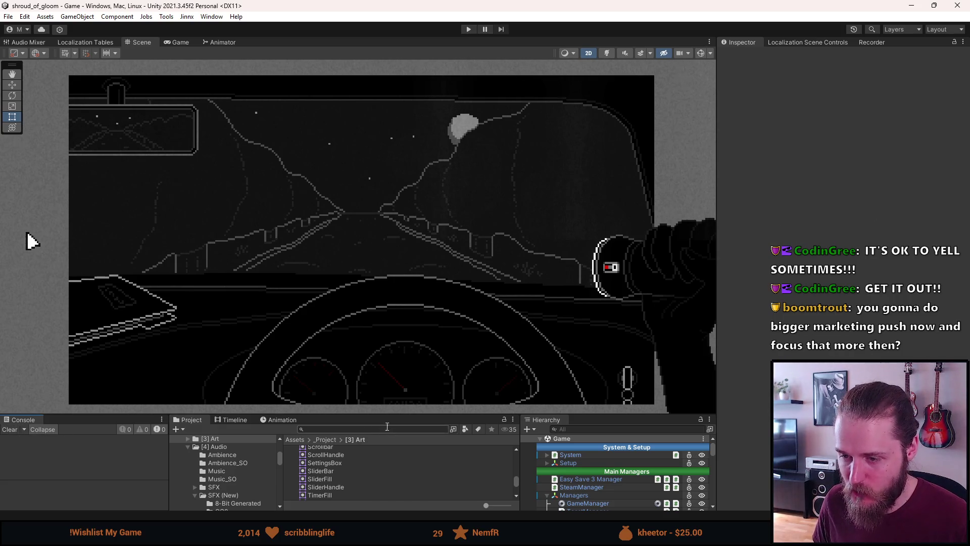
{"action": "left_click_drag", "start_coordinate": [391, 413], "coordinate": [391, 406]}
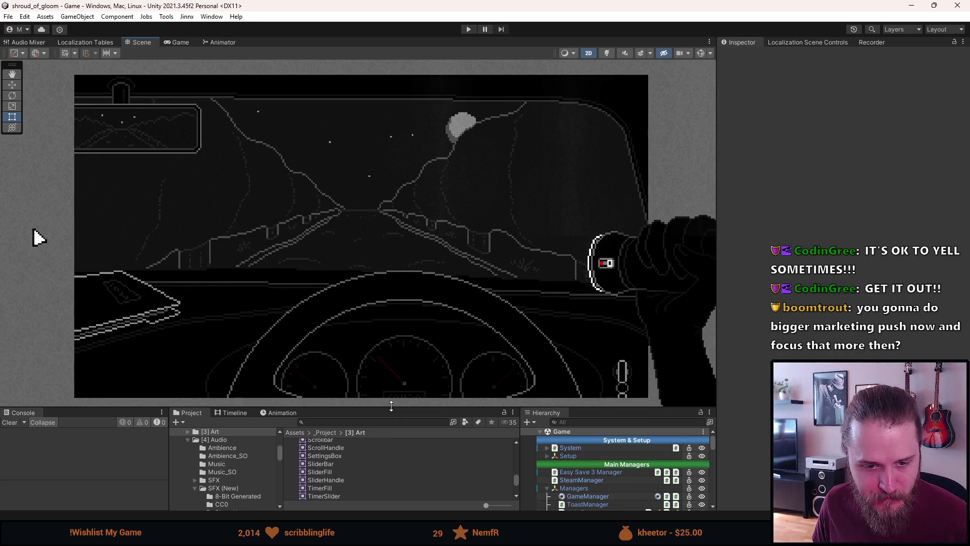
{"action": "left_click_drag", "start_coordinate": [390, 405], "coordinate": [391, 396]}
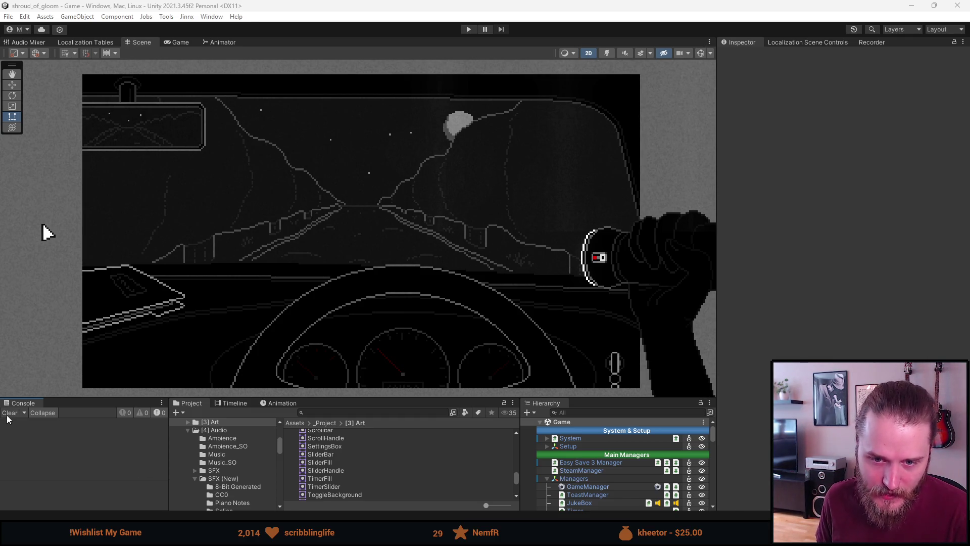
{"action": "scroll", "coordinate": [370, 349], "scroll_direction": "up", "scroll_amount": 1}
{"action": "scroll", "coordinate": [371, 347], "scroll_direction": "down", "scroll_amount": 1}
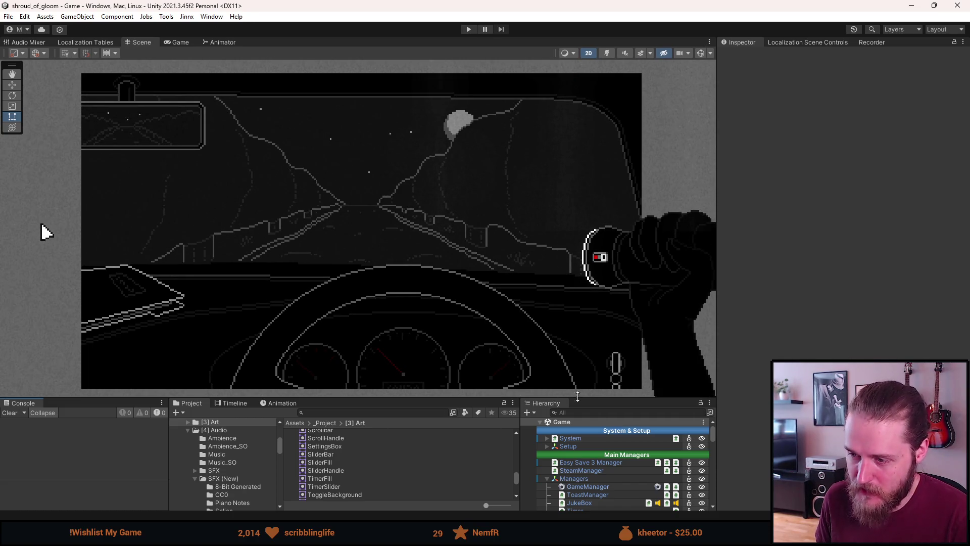
{"action": "left_click_drag", "start_coordinate": [577, 398], "coordinate": [578, 357]}
Scroll the Hierarchy to The Game's rooms and raise the lower panels further
{"action": "scroll", "coordinate": [608, 463], "scroll_direction": "down", "scroll_amount": 3}
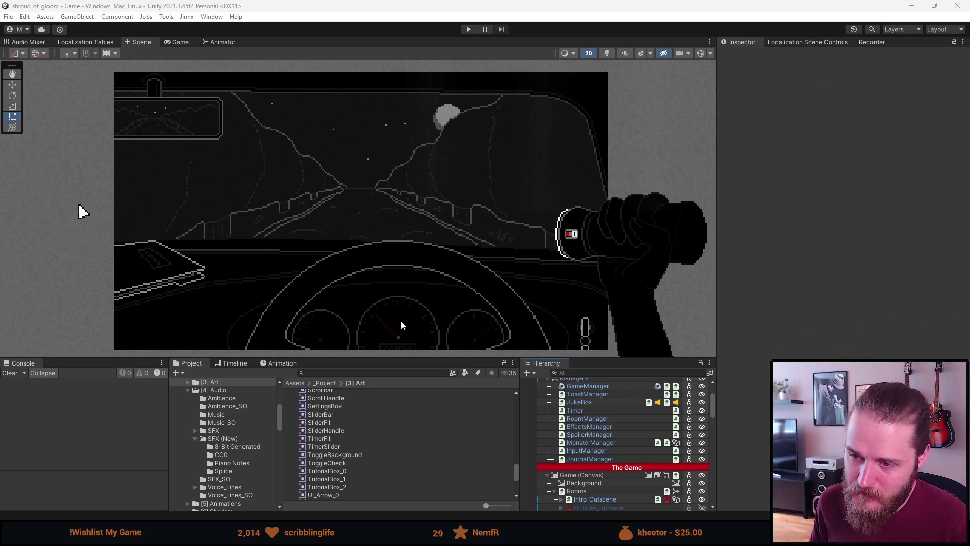
{"action": "left_click_drag", "start_coordinate": [385, 357], "coordinate": [384, 318]}
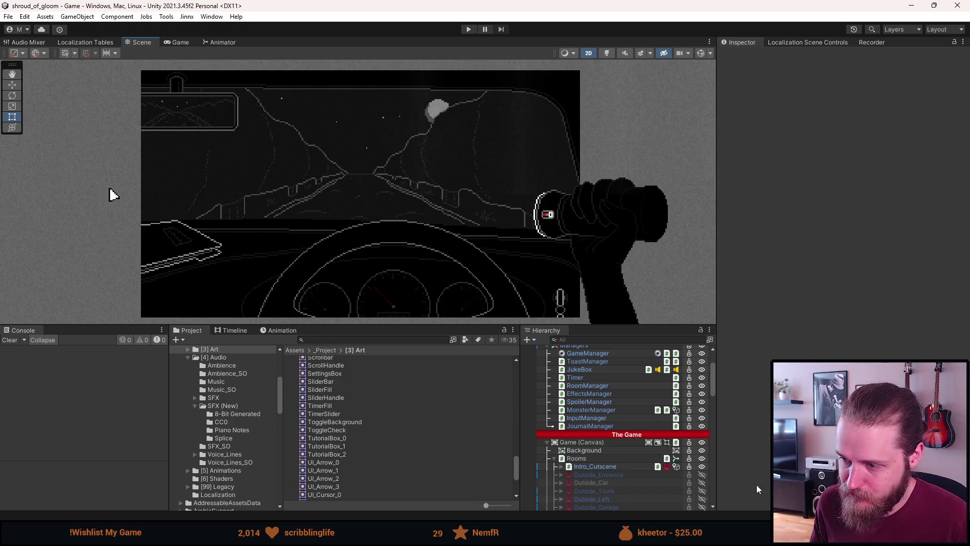
Inspect Intro_Cutscene, then show _Project/[0] Scenes listing MainMenu, Credits and SplashScreen
{"action": "left_click", "coordinate": [621, 466]}
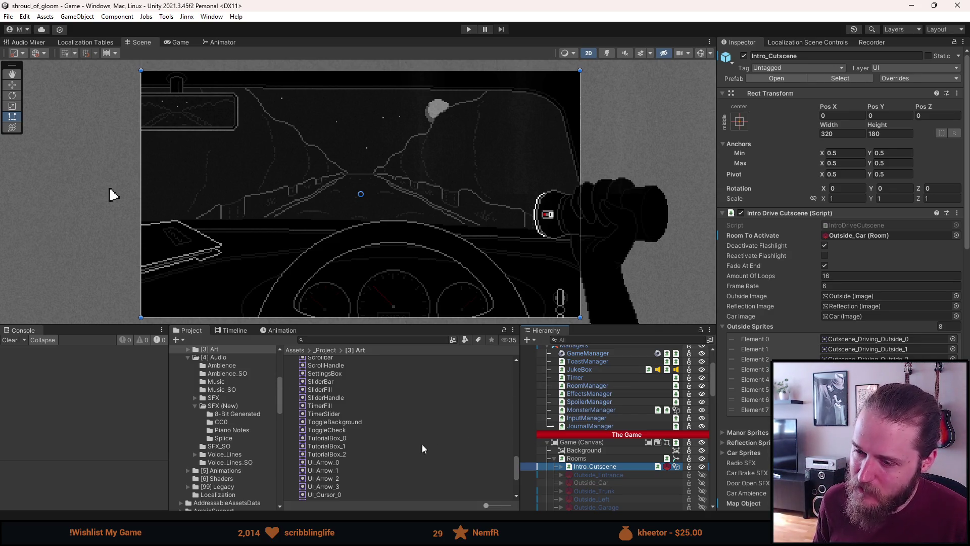
{"action": "left_click", "coordinate": [514, 470]}
{"action": "left_click_drag", "start_coordinate": [514, 470], "coordinate": [514, 468]}
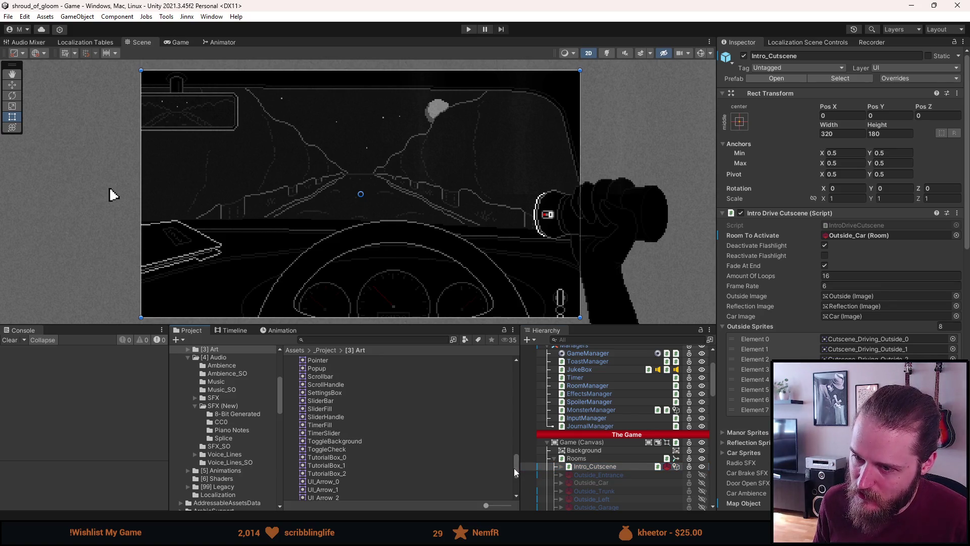
{"action": "scroll", "coordinate": [221, 360], "scroll_direction": "up", "scroll_amount": 3}
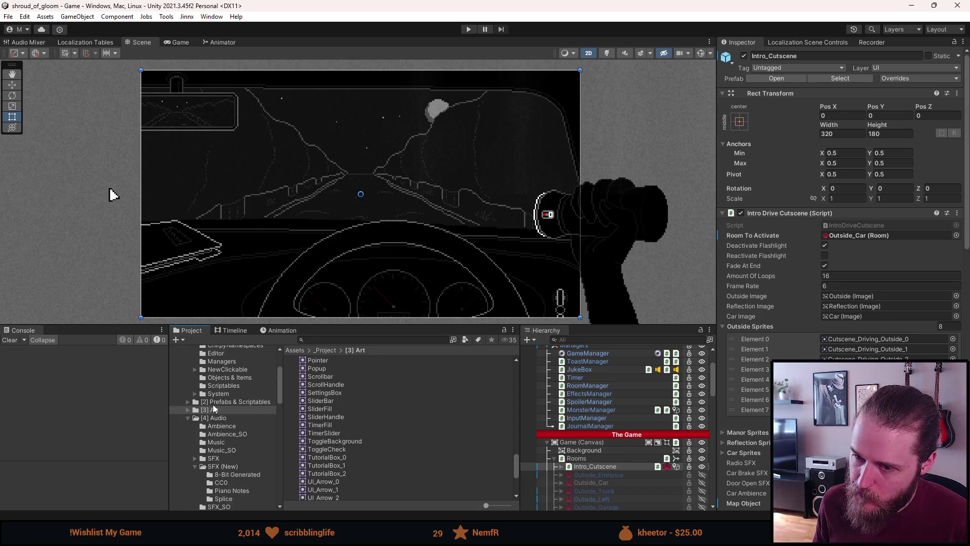
{"action": "scroll", "coordinate": [213, 404], "scroll_direction": "up", "scroll_amount": 5}
{"action": "left_click", "coordinate": [218, 406]}
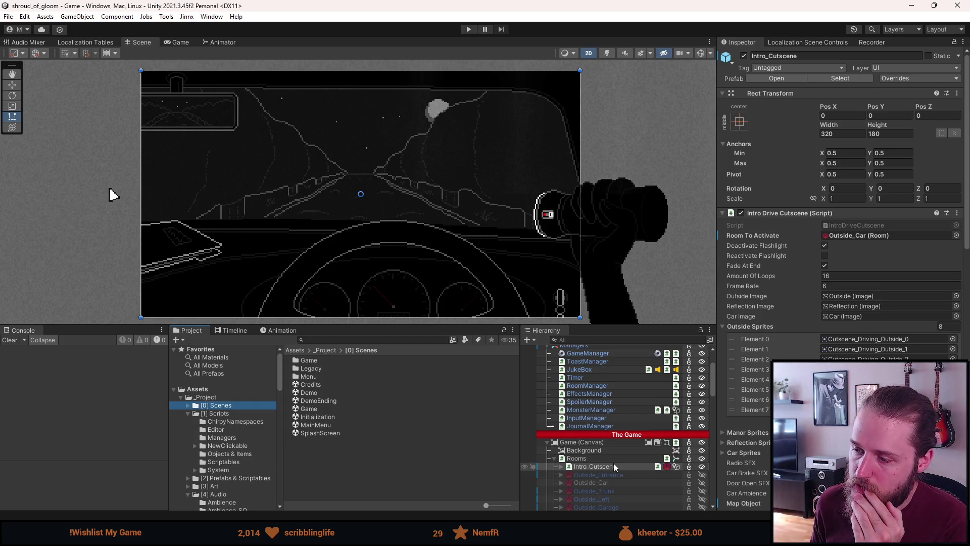
{"action": "key", "text": "alt+Tab"}
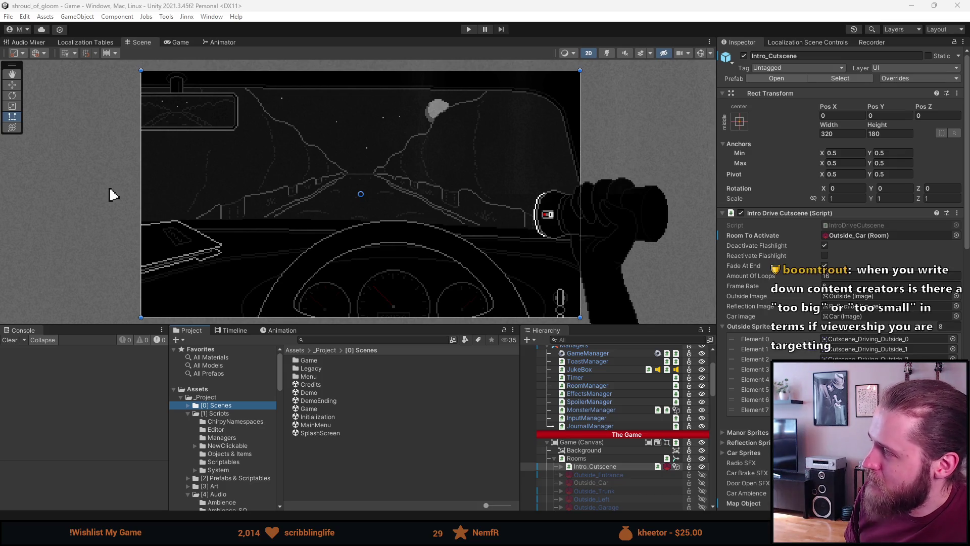
{"action": "key", "text": "alt+Tab"}
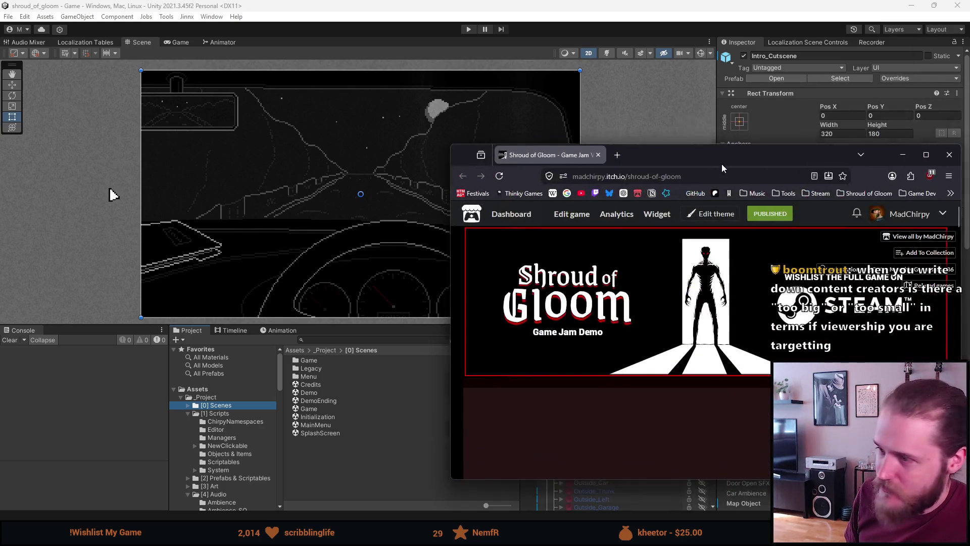
Browse the game jam page and open the Shroud of Gloom Demo page in a new tab
{"action": "scroll", "coordinate": [373, 329], "scroll_direction": "down", "scroll_amount": 15}
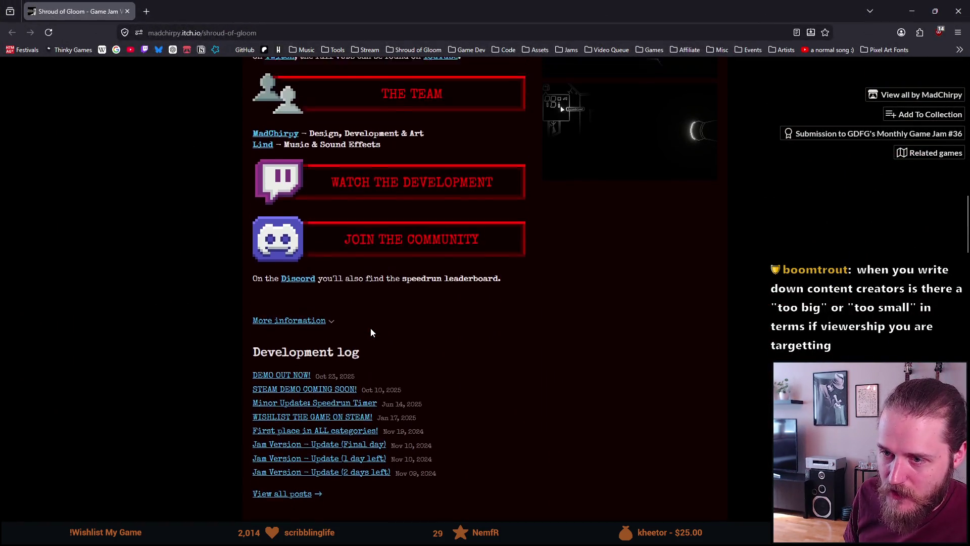
{"action": "scroll", "coordinate": [371, 327], "scroll_direction": "up", "scroll_amount": 8}
{"action": "scroll", "coordinate": [370, 322], "scroll_direction": "up", "scroll_amount": 10}
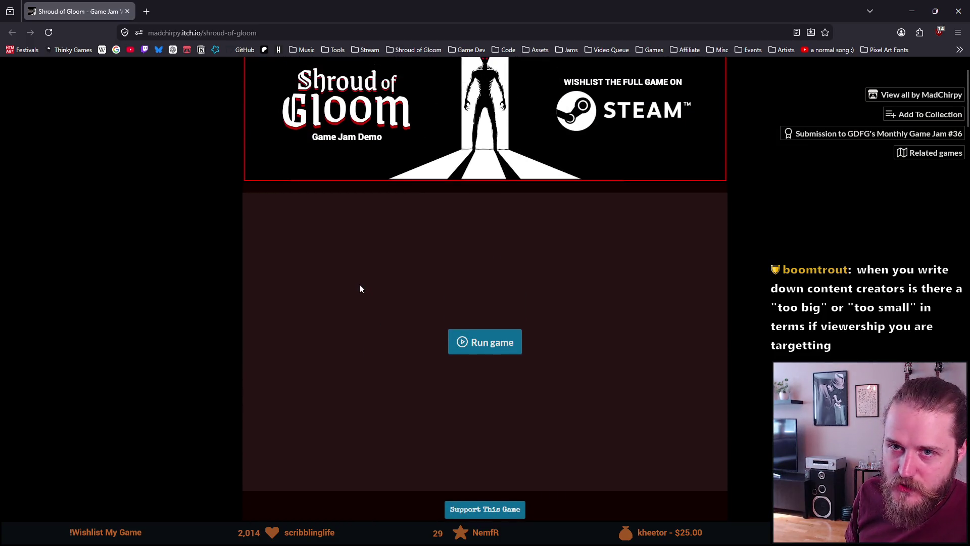
{"action": "scroll", "coordinate": [361, 289], "scroll_direction": "up", "scroll_amount": 2}
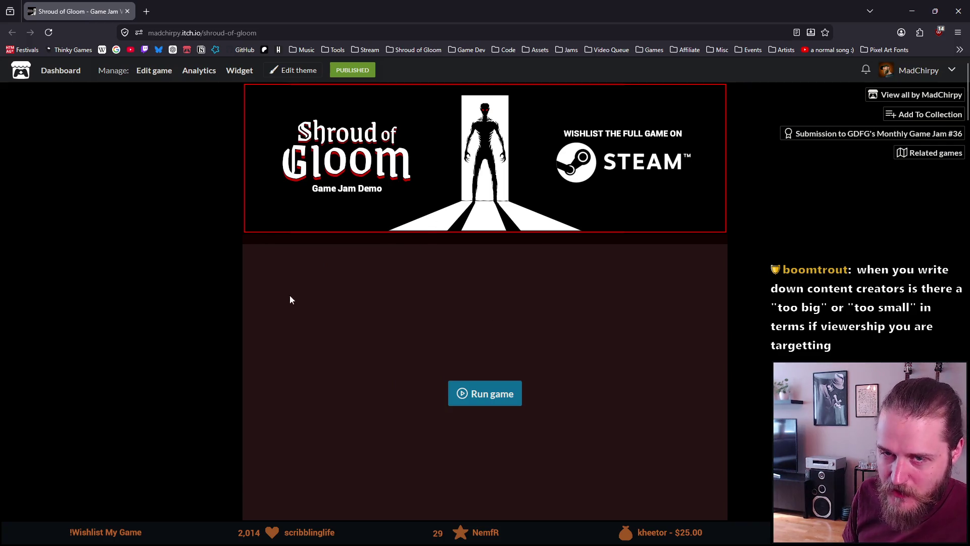
{"action": "scroll", "coordinate": [341, 220], "scroll_direction": "down", "scroll_amount": 1}
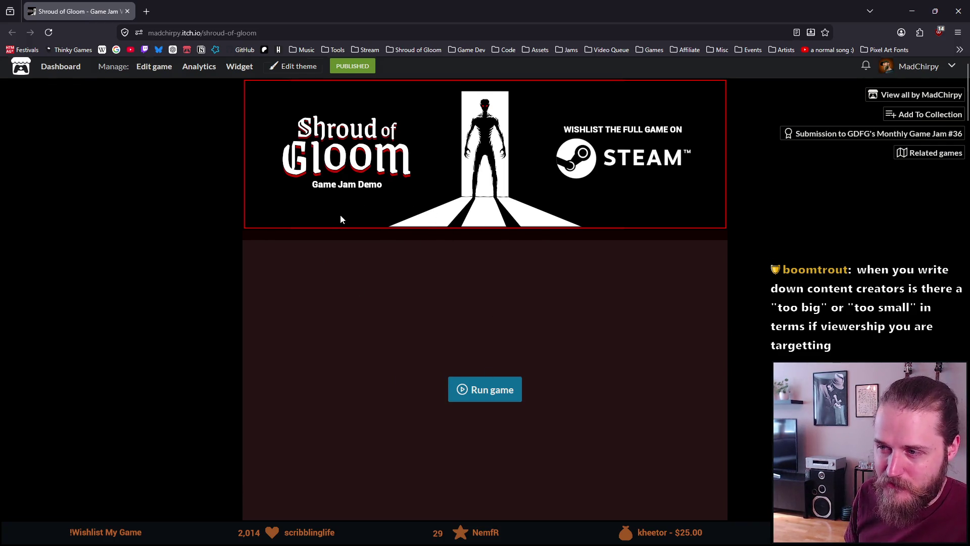
{"action": "scroll", "coordinate": [340, 219], "scroll_direction": "down", "scroll_amount": 15}
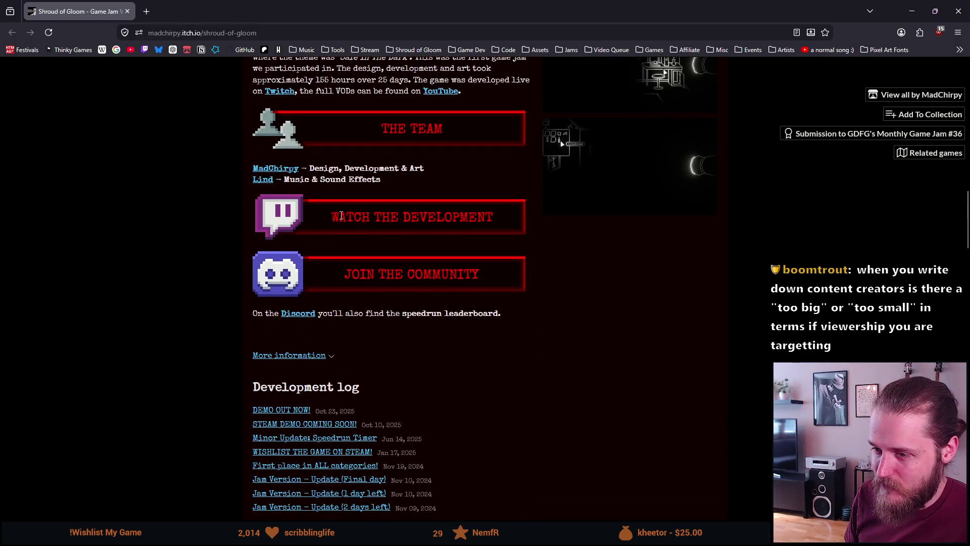
{"action": "scroll", "coordinate": [340, 217], "scroll_direction": "down", "scroll_amount": 6}
{"action": "scroll", "coordinate": [340, 218], "scroll_direction": "up", "scroll_amount": 15}
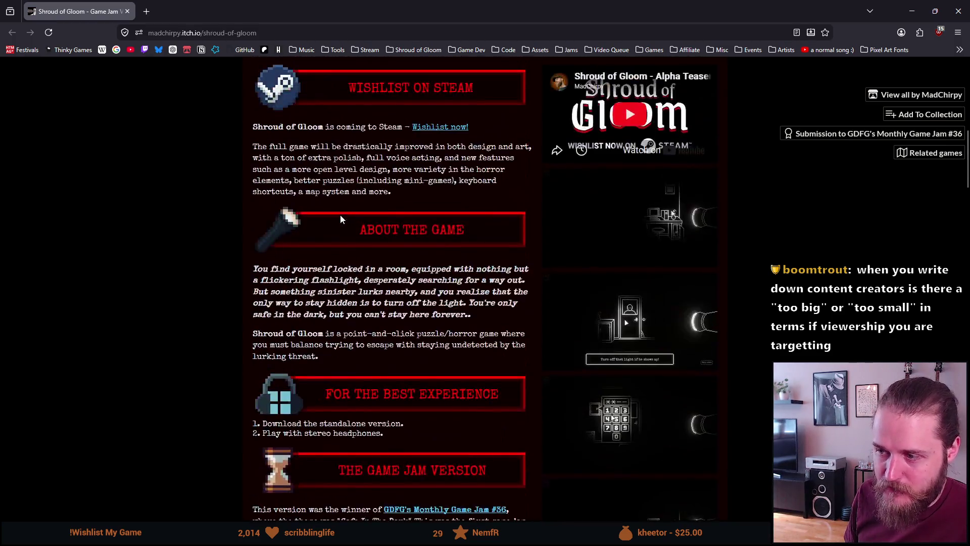
{"action": "scroll", "coordinate": [341, 218], "scroll_direction": "up", "scroll_amount": 10}
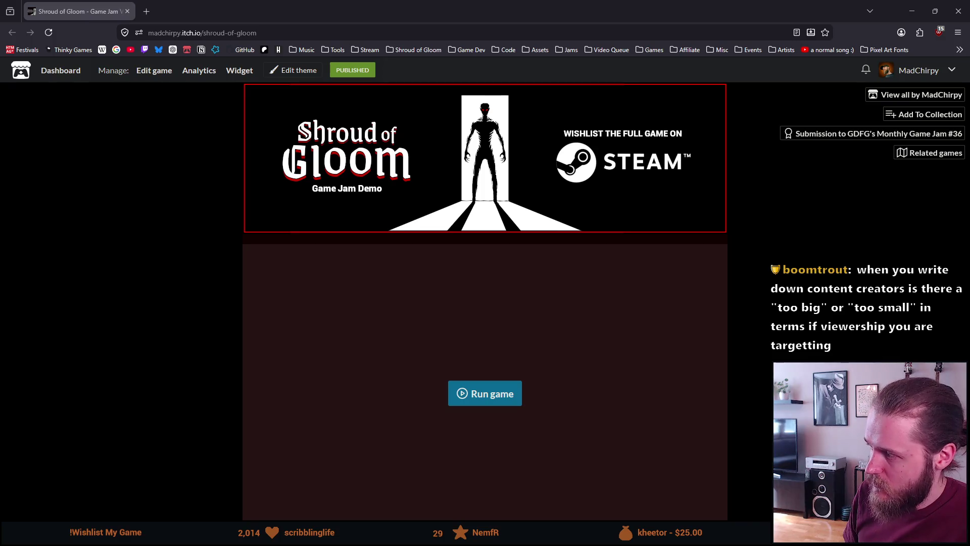
{"action": "mouse_move", "coordinate": [969, 167]}
{"action": "left_mouse_down"}
{"action": "mouse_move", "coordinate": [785, 122]}
{"action": "mouse_move", "coordinate": [545, 4]}
{"action": "left_mouse_up"}
{"action": "scroll", "coordinate": [204, 236], "scroll_direction": "down", "scroll_amount": 5}
{"action": "scroll", "coordinate": [204, 236], "scroll_direction": "down", "scroll_amount": 7}
{"action": "scroll", "coordinate": [205, 236], "scroll_direction": "up", "scroll_amount": 5}
{"action": "scroll", "coordinate": [204, 236], "scroll_direction": "up", "scroll_amount": 7}
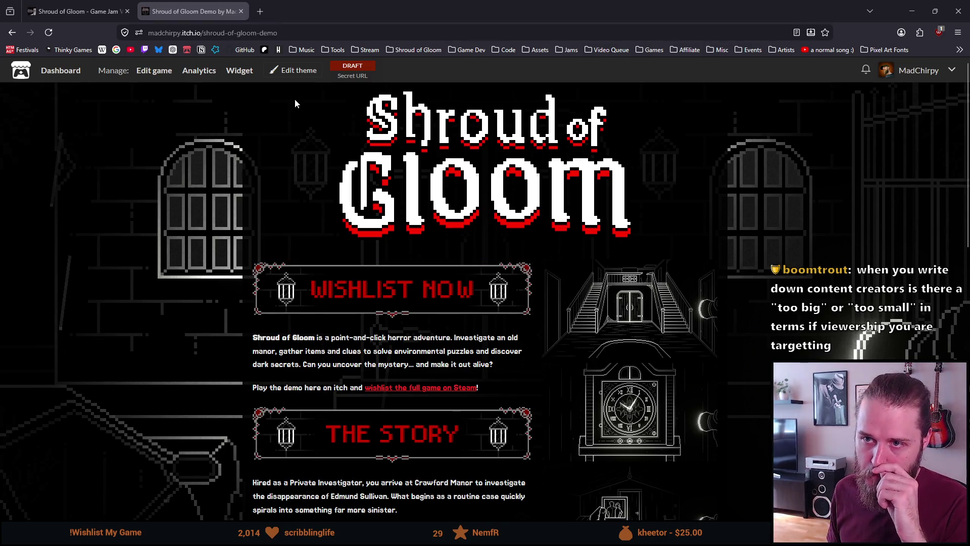
Open the demo page's theme editor and push BG2 Alpha to 100
{"action": "left_click", "coordinate": [295, 70]}
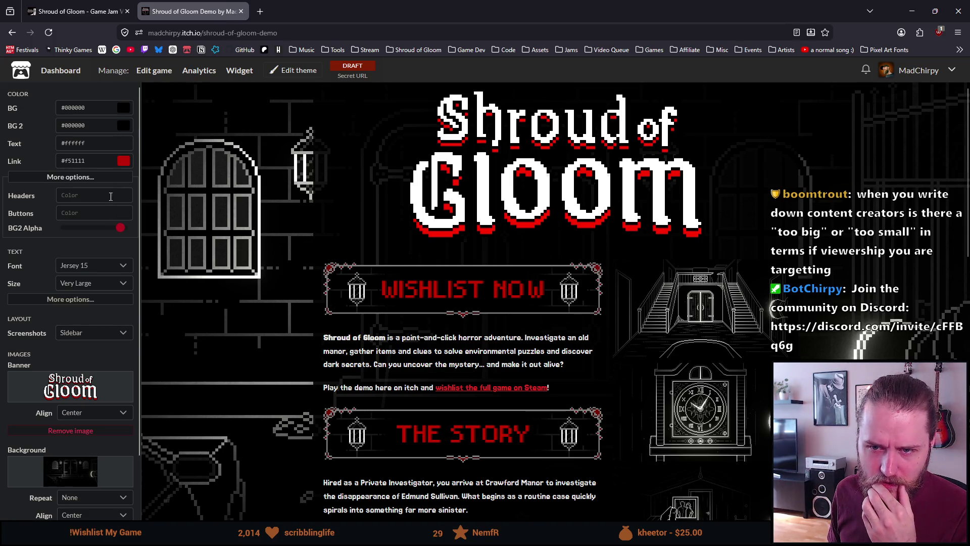
{"action": "left_click_drag", "start_coordinate": [122, 228], "coordinate": [236, 253]}
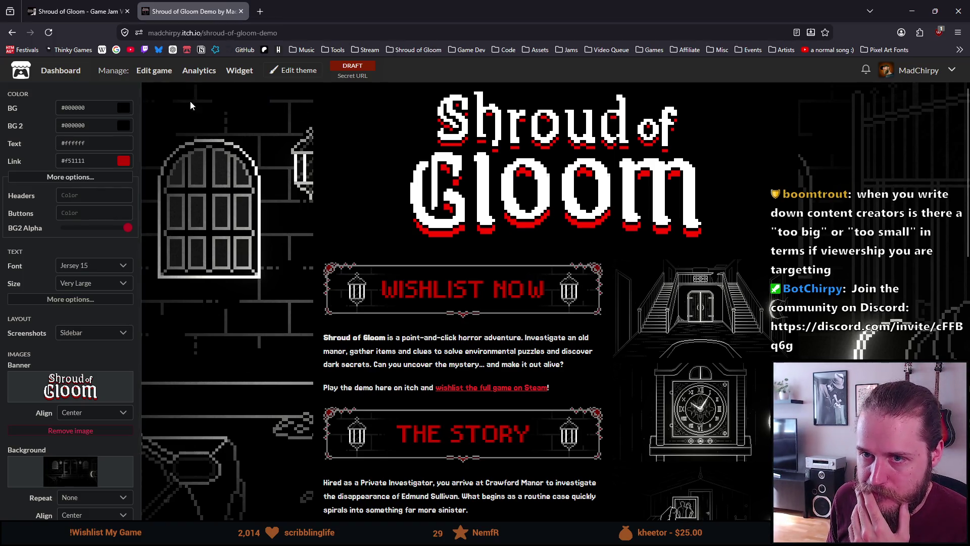
{"action": "scroll", "coordinate": [102, 321], "scroll_direction": "down", "scroll_amount": 3}
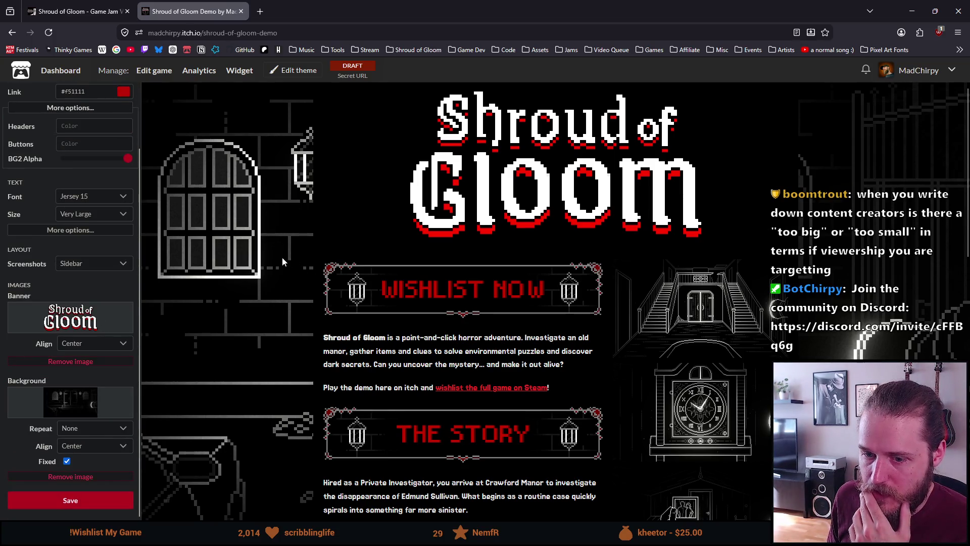
{"action": "left_click", "coordinate": [295, 70]}
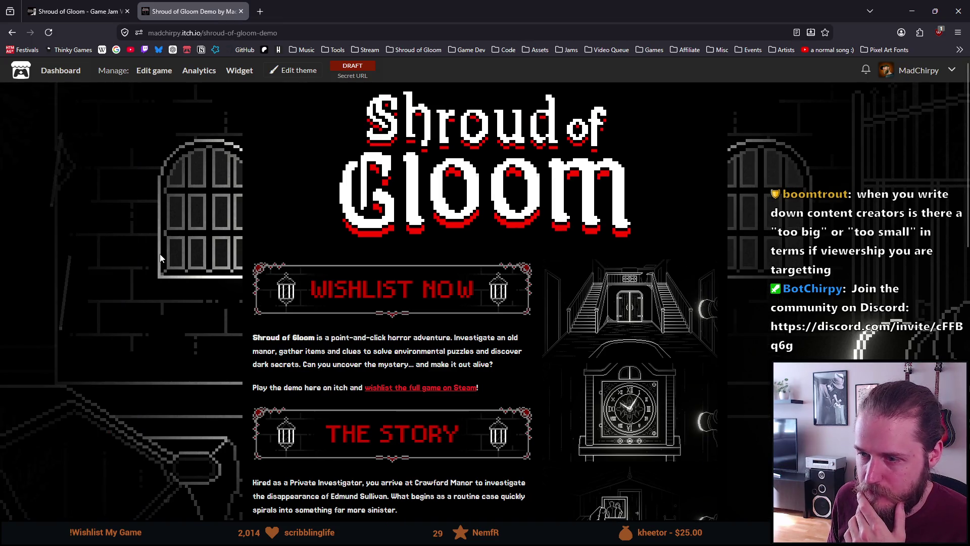
{"action": "scroll", "coordinate": [161, 258], "scroll_direction": "down", "scroll_amount": 2}
{"action": "scroll", "coordinate": [160, 257], "scroll_direction": "down", "scroll_amount": 5}
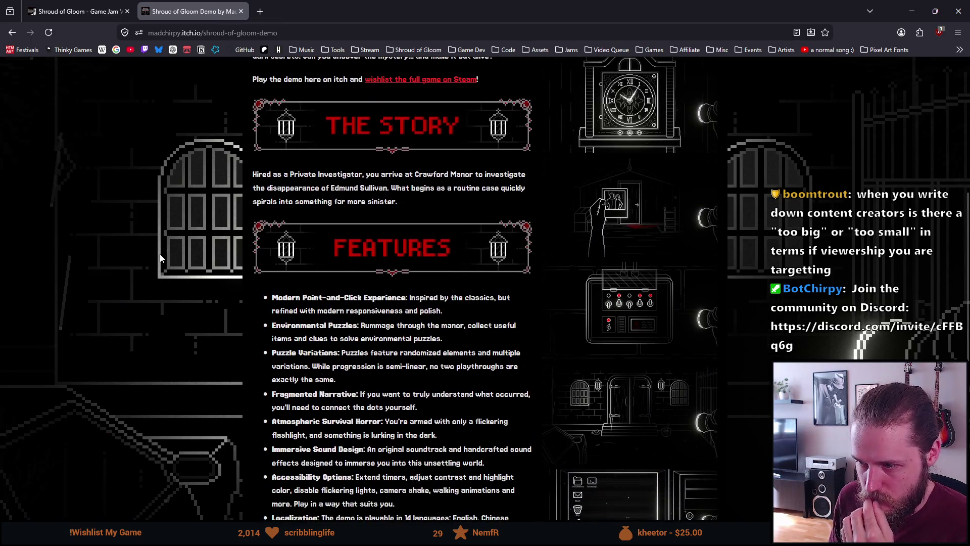
{"action": "scroll", "coordinate": [160, 257], "scroll_direction": "down", "scroll_amount": 2}
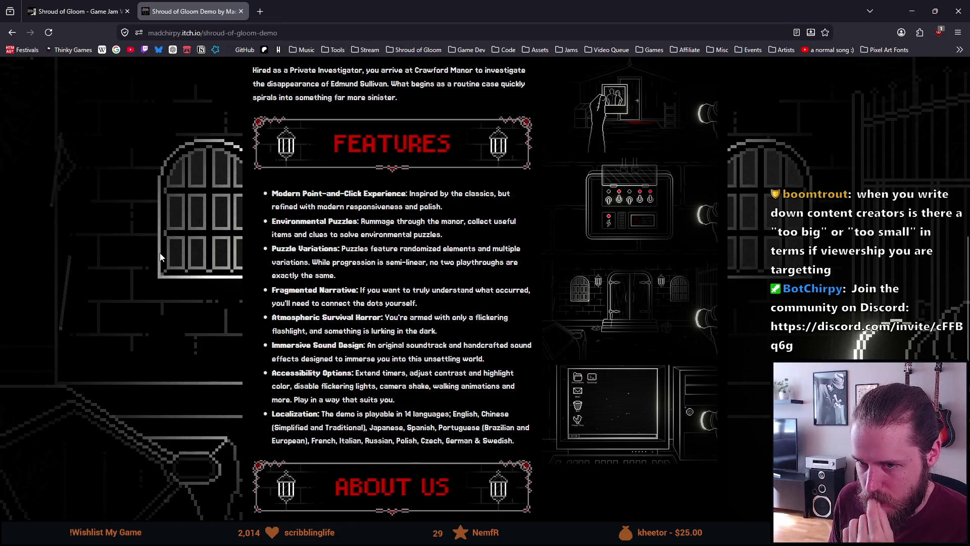
{"action": "scroll", "coordinate": [140, 281], "scroll_direction": "down", "scroll_amount": 2}
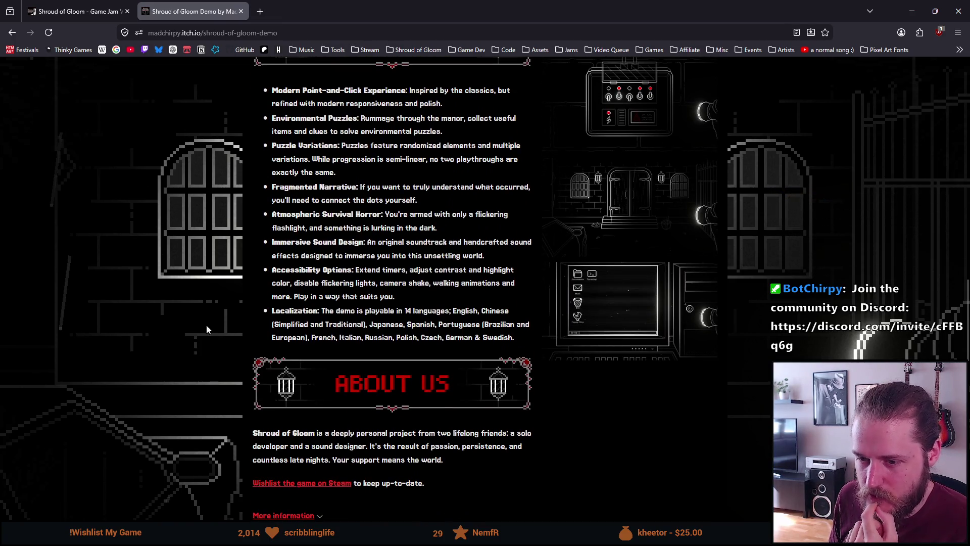
{"action": "scroll", "coordinate": [192, 339], "scroll_direction": "down", "scroll_amount": 2}
{"action": "scroll", "coordinate": [191, 339], "scroll_direction": "up", "scroll_amount": 6}
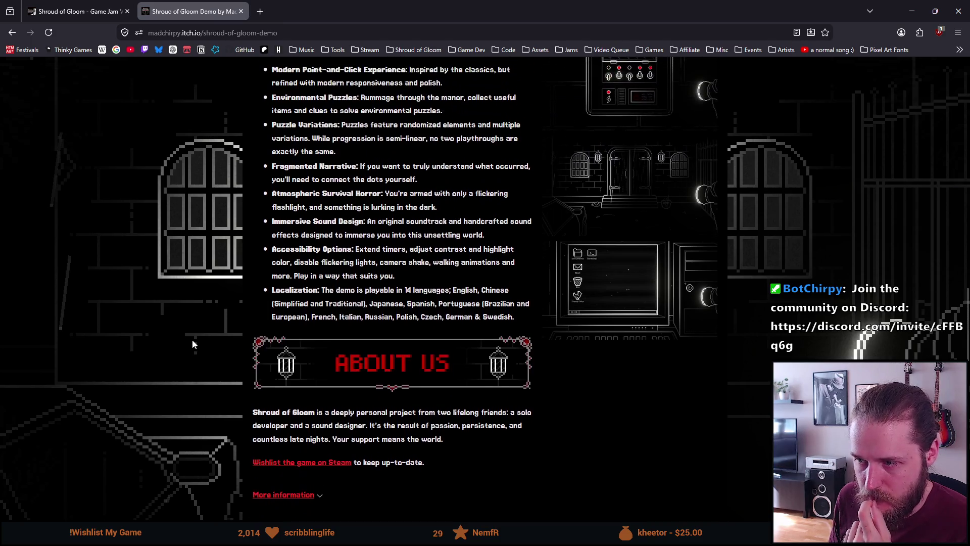
{"action": "scroll", "coordinate": [192, 343], "scroll_direction": "up", "scroll_amount": 7}
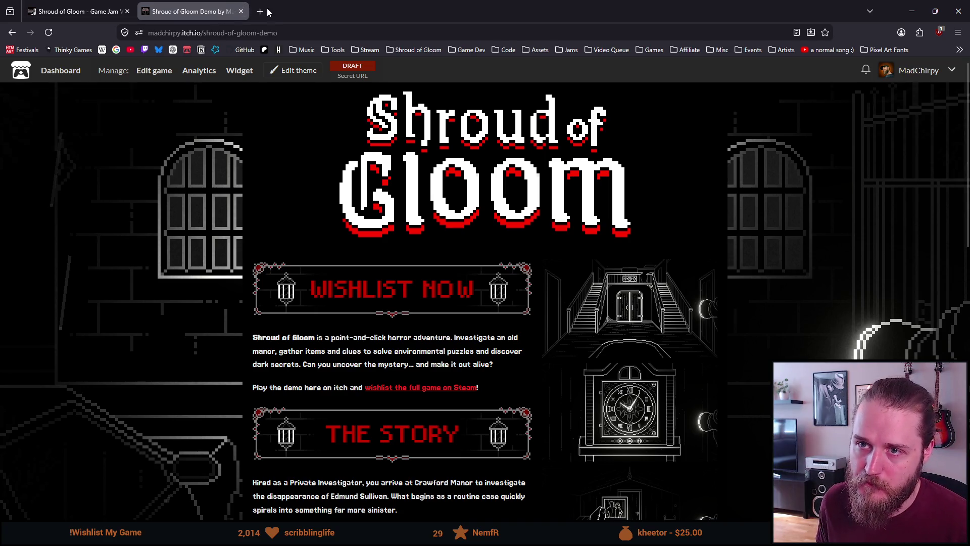
{"action": "left_click", "coordinate": [957, 9]}
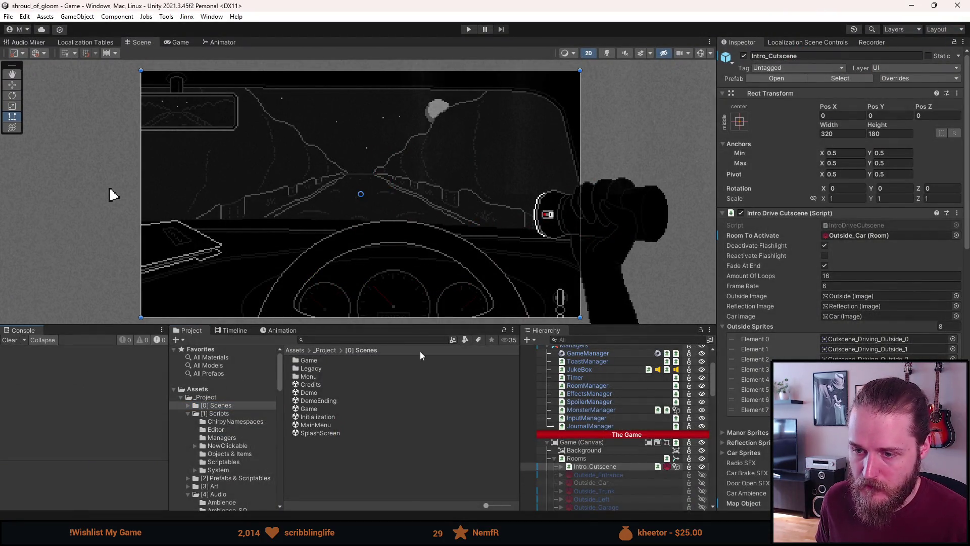
Resize the Scene view and bottom panels for more working room
{"action": "scroll", "coordinate": [584, 460], "scroll_direction": "down", "scroll_amount": 3}
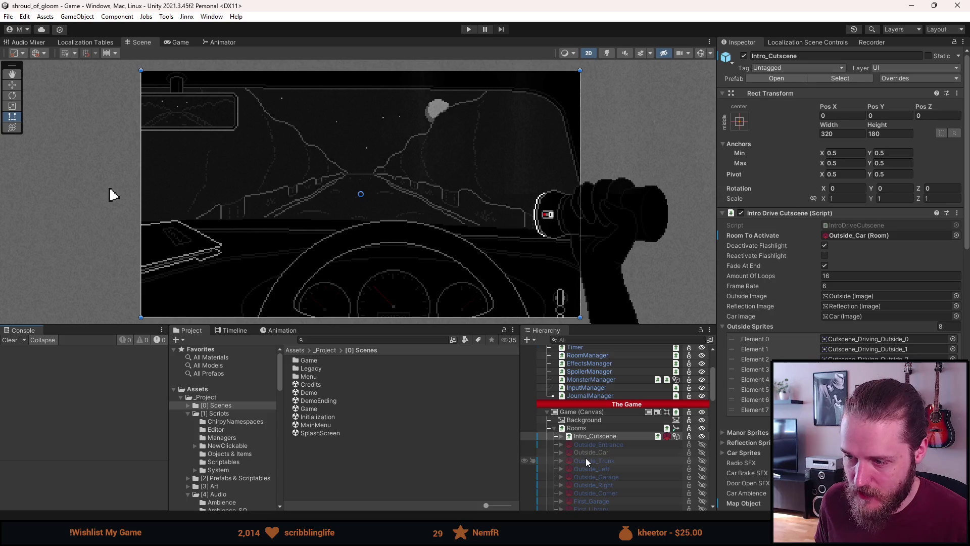
{"action": "scroll", "coordinate": [586, 462], "scroll_direction": "down", "scroll_amount": 3}
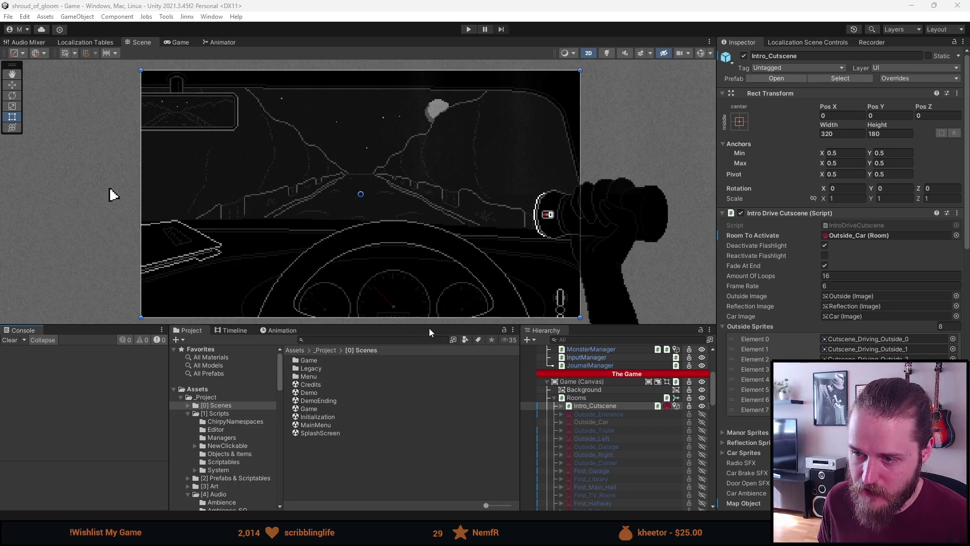
{"action": "left_click_drag", "start_coordinate": [428, 328], "coordinate": [395, 401]}
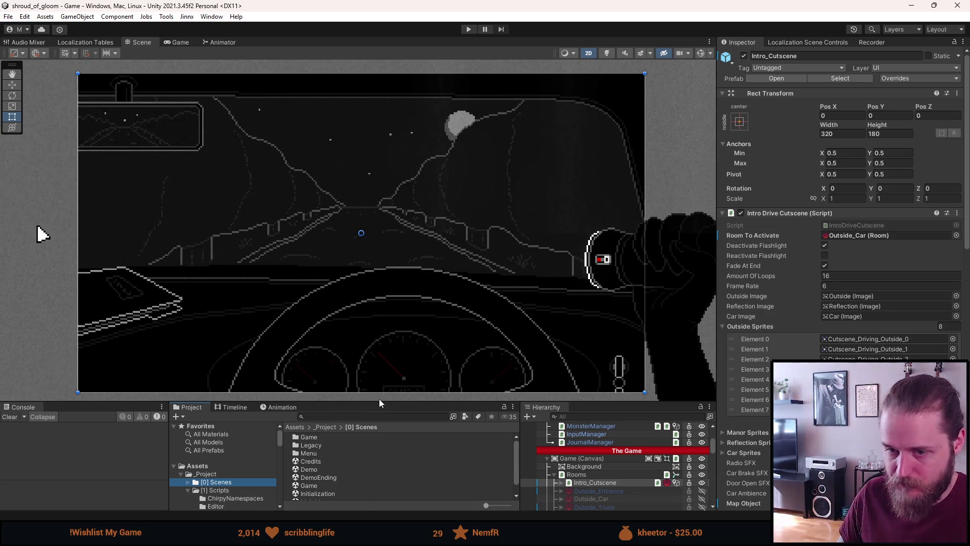
{"action": "left_click_drag", "start_coordinate": [375, 396], "coordinate": [371, 359]}
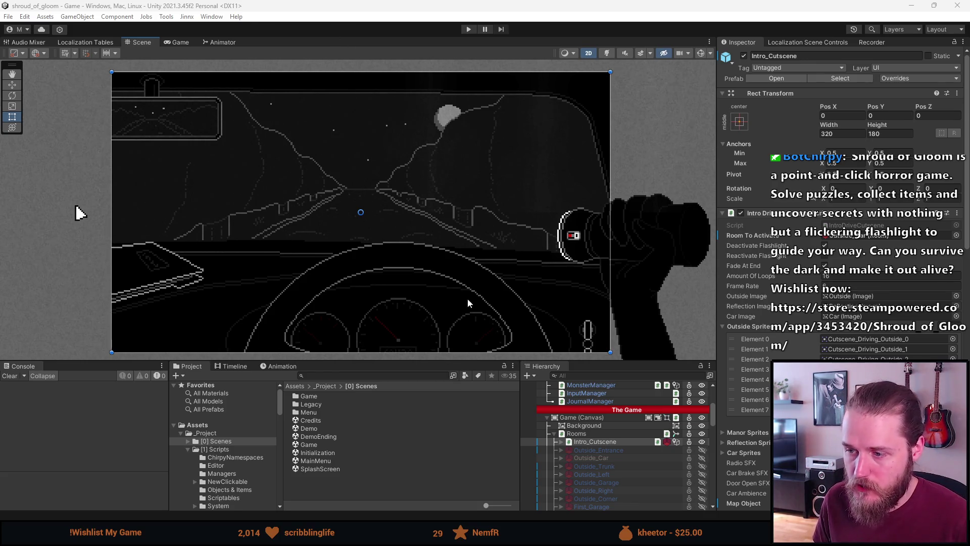
Search the project for 'saveslot', refine to 'save_slot', and open the Save_Slot prefab
{"action": "left_click", "coordinate": [349, 377]}
{"action": "type", "text": "saves"}
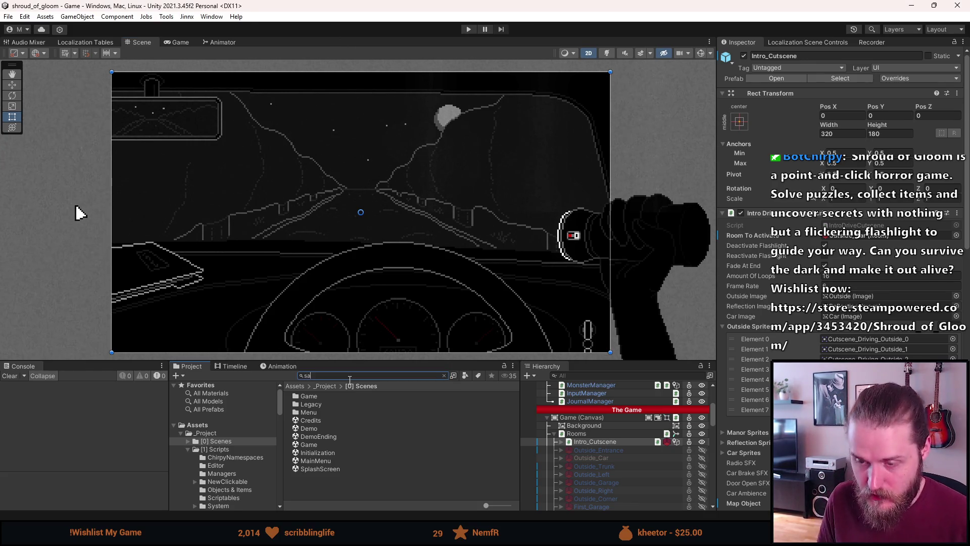
{"action": "type", "text": "lot"}
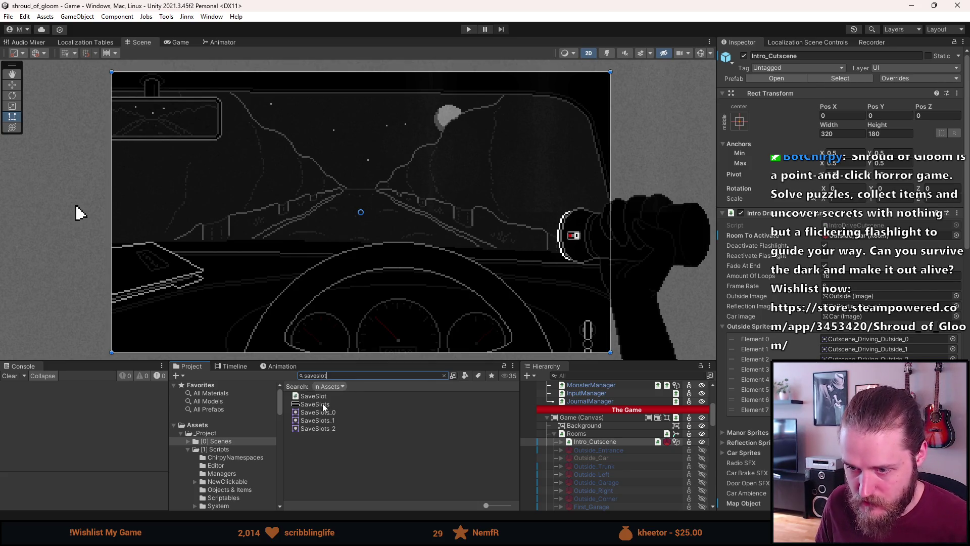
{"action": "left_click", "coordinate": [326, 404]}
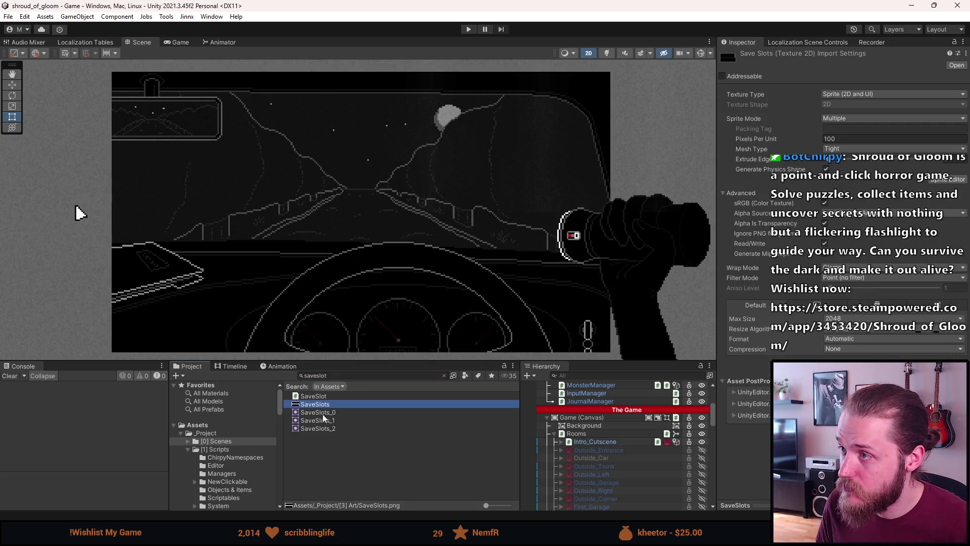
{"action": "left_click", "coordinate": [321, 452]}
{"action": "type", "text": "_"}
{"action": "double_click", "coordinate": [338, 396]}
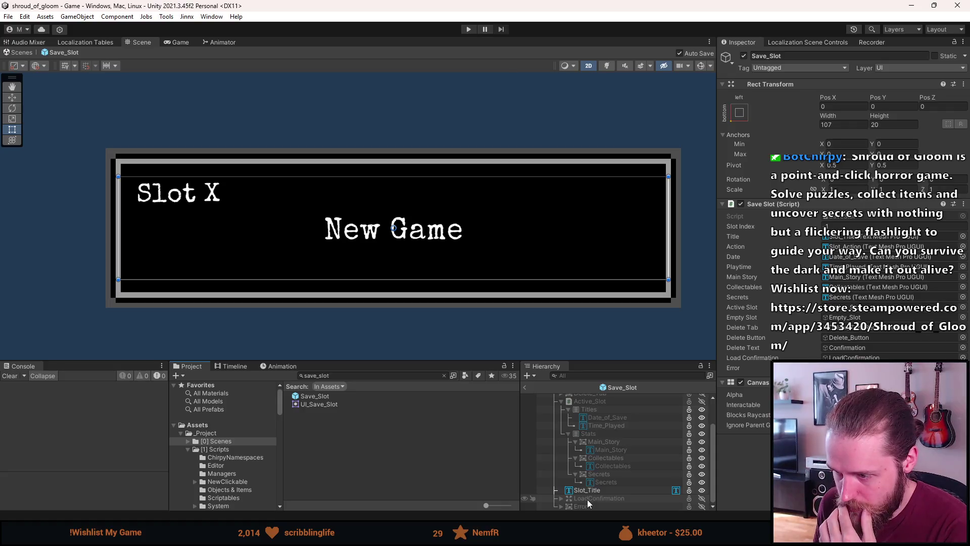
Collapse Active_Slot and deactivate Empty_Slot to hide the New Game label
{"action": "scroll", "coordinate": [589, 488], "scroll_direction": "up", "scroll_amount": 3}
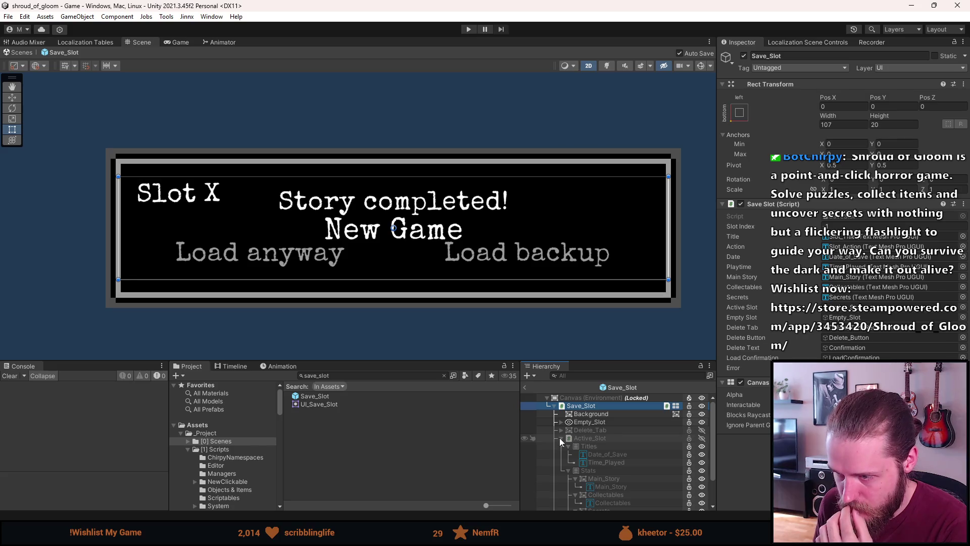
{"action": "left_click", "coordinate": [561, 438]}
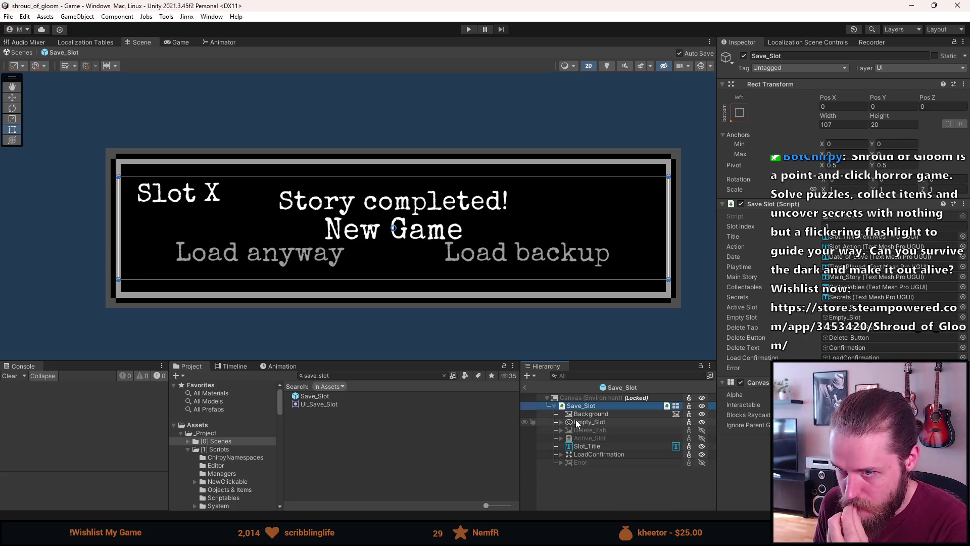
{"action": "left_click", "coordinate": [575, 422]}
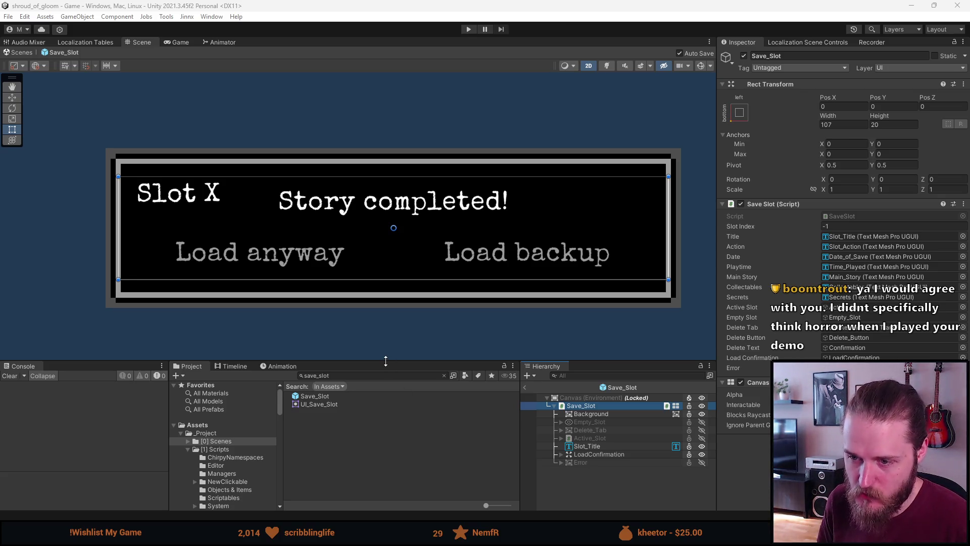
{"action": "left_click_drag", "start_coordinate": [386, 361], "coordinate": [385, 354]}
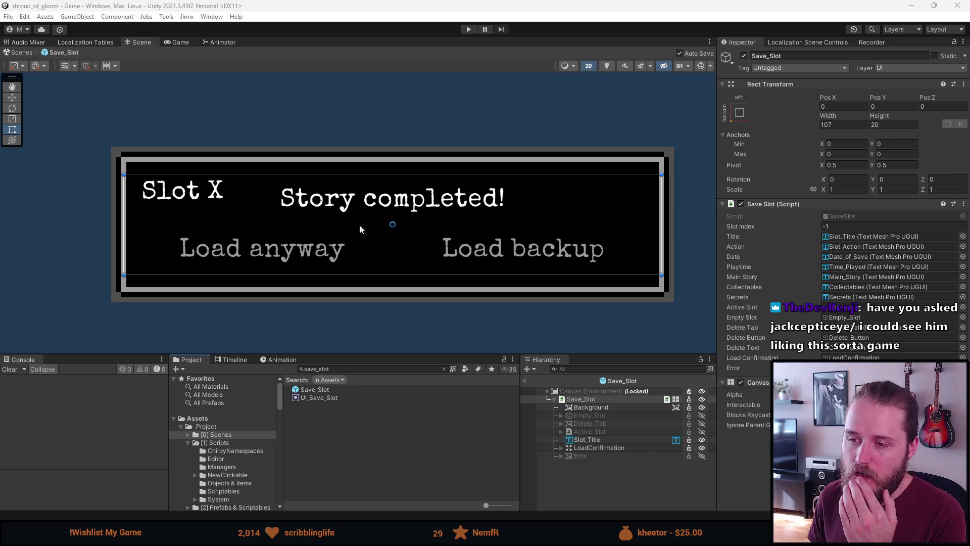
Check the Slot_Title text, then expand LoadConfirmation and select its prompt Text for editing
{"action": "left_click", "coordinate": [586, 440]}
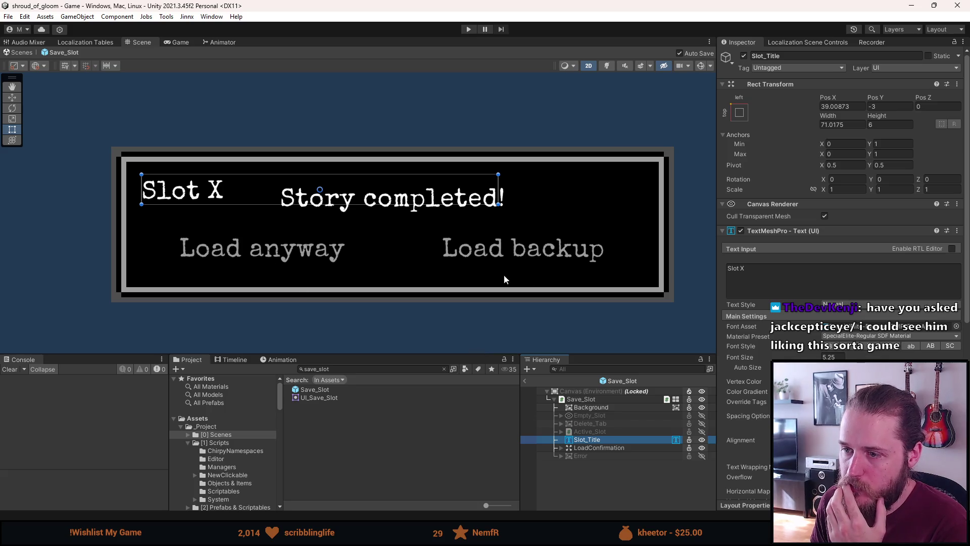
{"action": "left_click", "coordinate": [779, 286]}
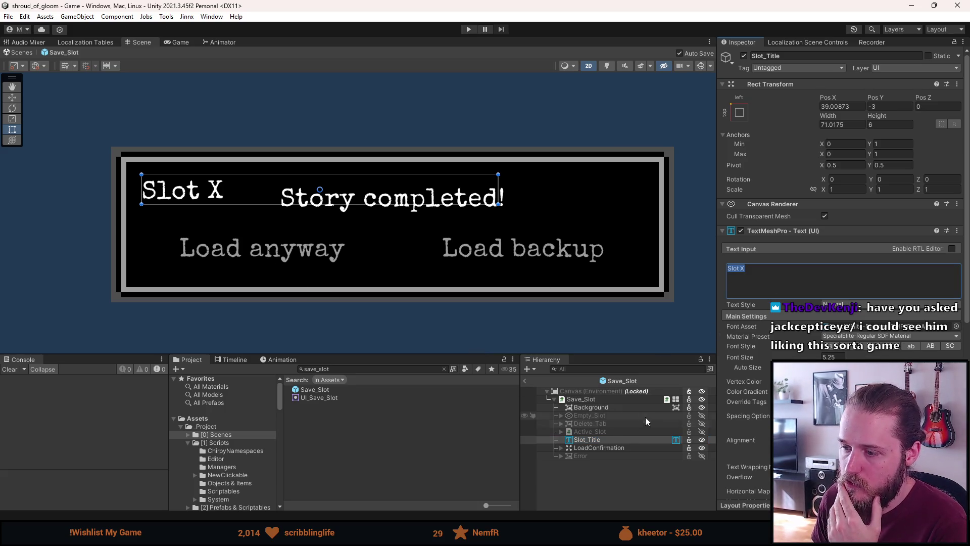
{"action": "left_click", "coordinate": [560, 448]}
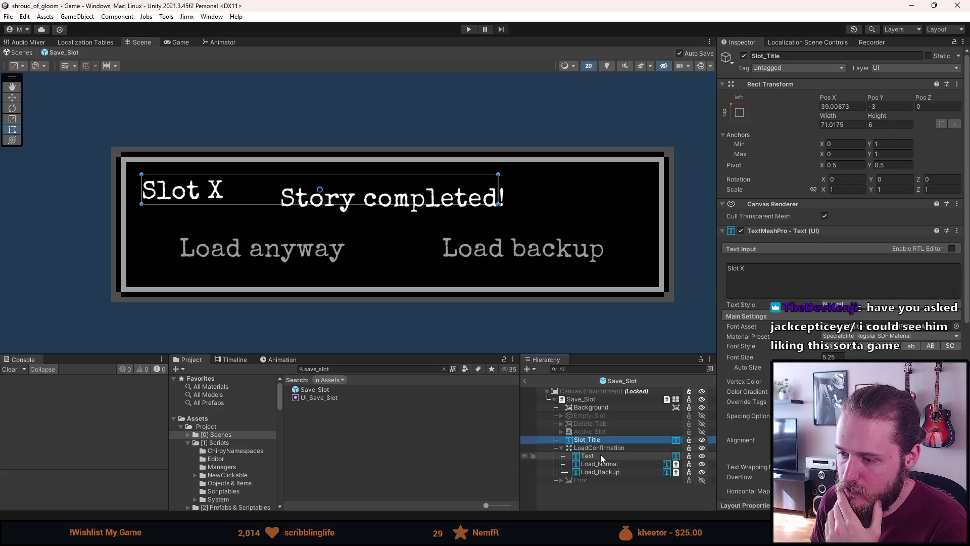
{"action": "left_click", "coordinate": [587, 456]}
{"action": "left_click", "coordinate": [788, 295]}
Append 'Do you want to load a backup?' after 'Story completed!' in the prompt
{"action": "left_click", "coordinate": [831, 277]}
{"action": "type", "text": "Do you wa"}
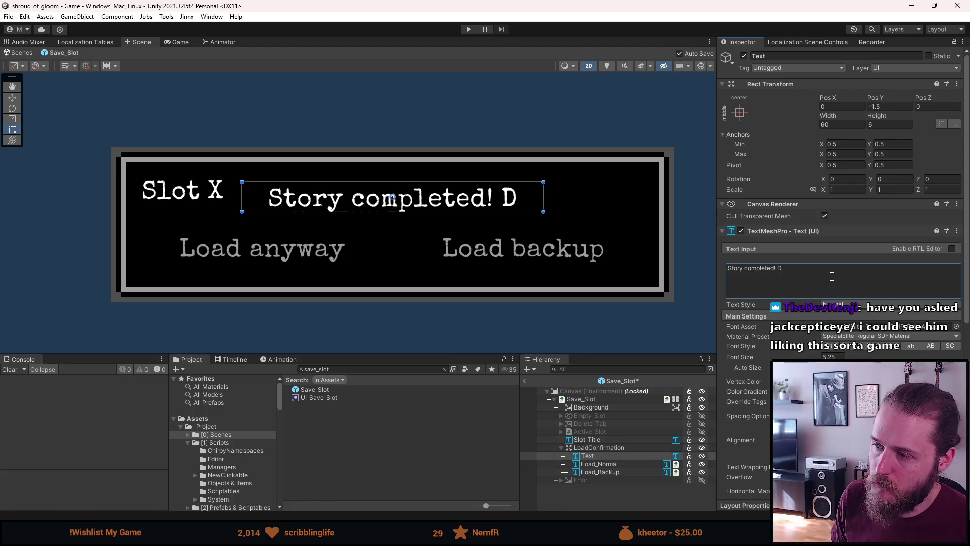
{"action": "type", "text": "nt to load a"}
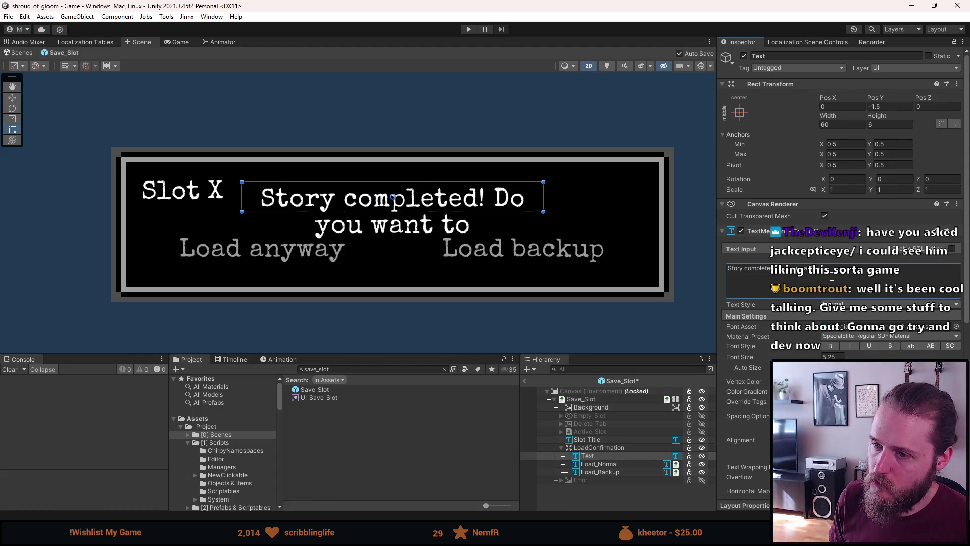
{"action": "type", "text": " backup?"}
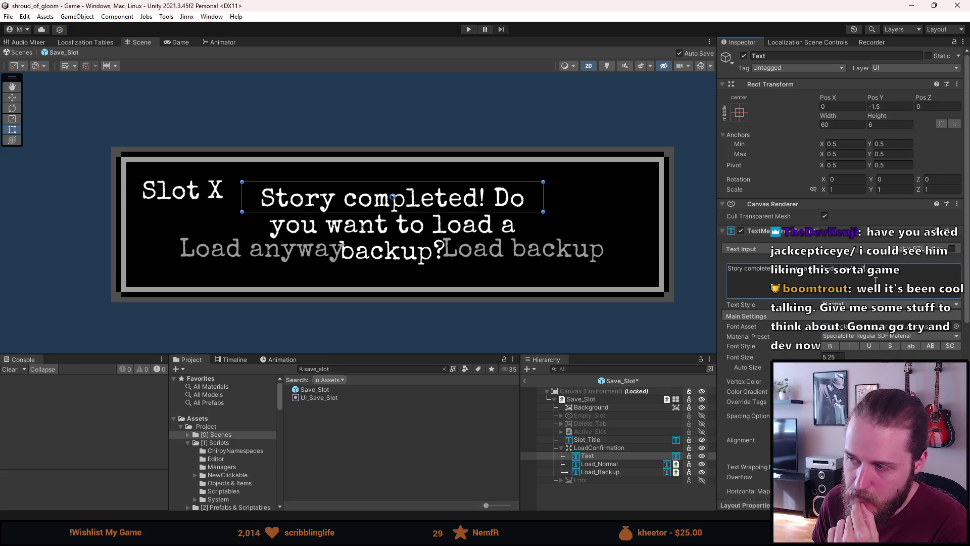
{"action": "left_click", "coordinate": [916, 268]}
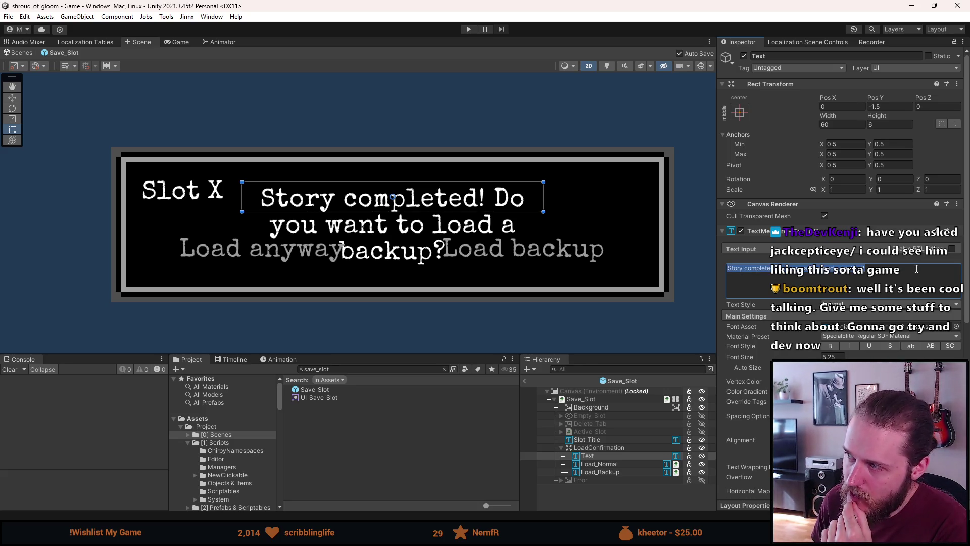
{"action": "left_click", "coordinate": [888, 283]}
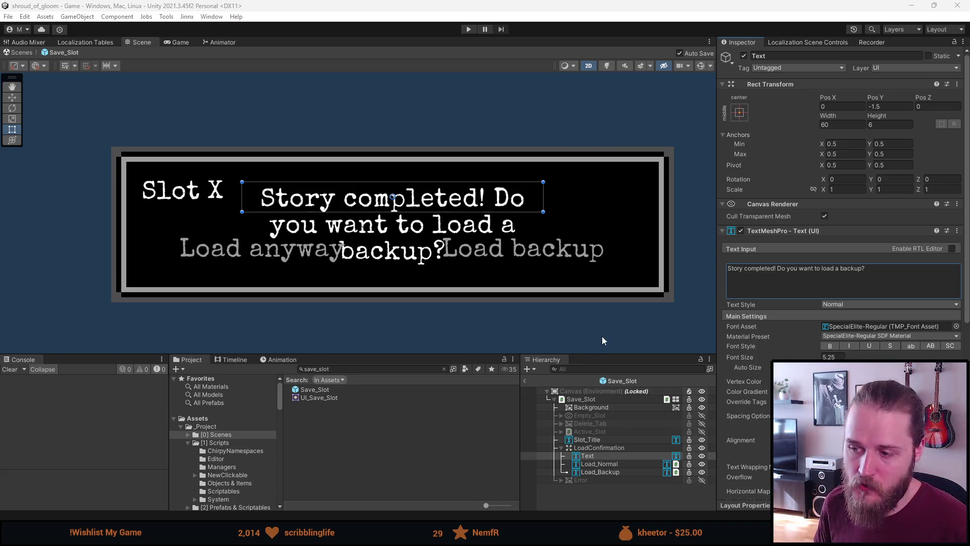
Replace the space before 'Do' with a line break so the question starts a second line
{"action": "left_click_drag", "start_coordinate": [586, 354], "coordinate": [574, 331]}
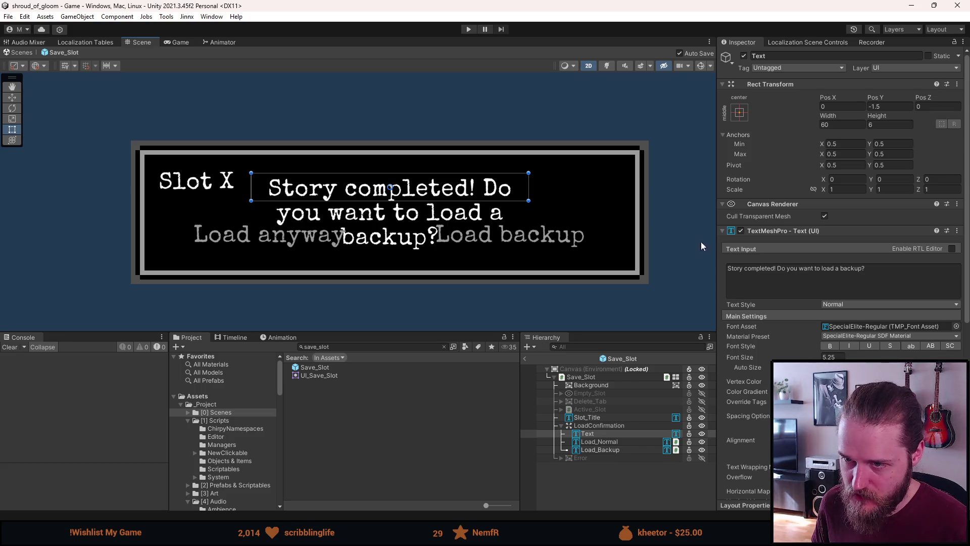
{"action": "left_click", "coordinate": [778, 269]}
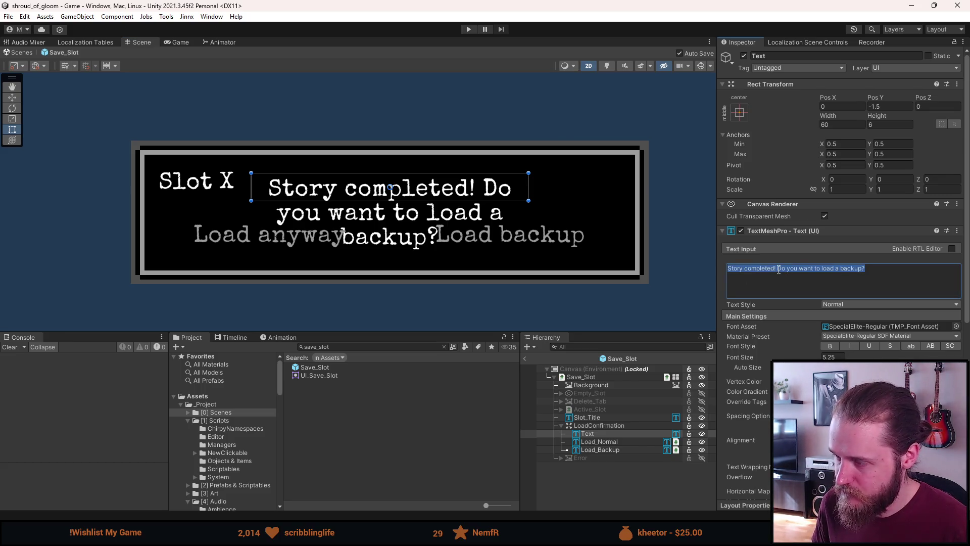
{"action": "left_click", "coordinate": [779, 269]}
{"action": "key", "text": "BackSpace"}
{"action": "key", "text": "Return"}
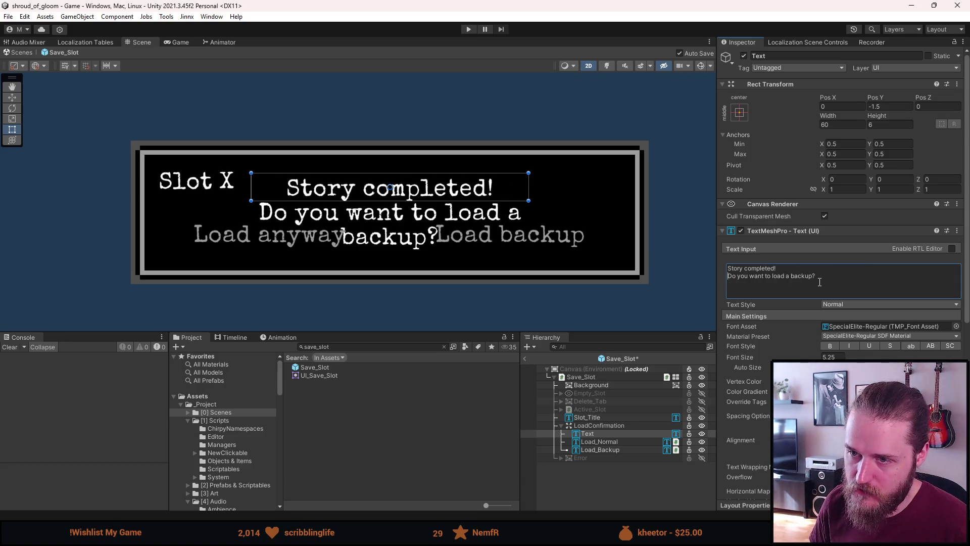
{"action": "left_click", "coordinate": [850, 125]}
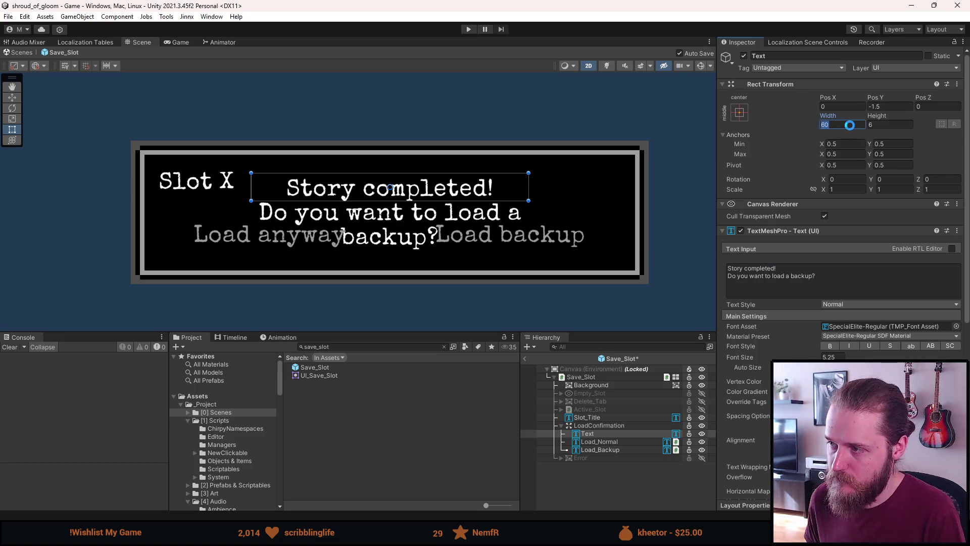
Widen the prompt box to 100, trying 80 first, and drag its bottom edge lower
{"action": "type", "text": "80"}
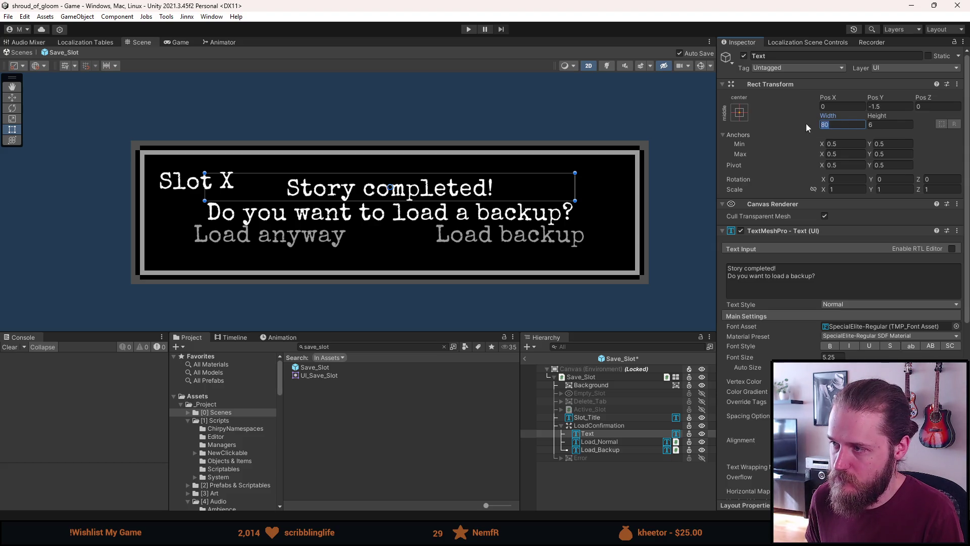
{"action": "key", "text": "BackSpace"}
{"action": "key", "text": "BackSpace"}
{"action": "type", "text": "100"}
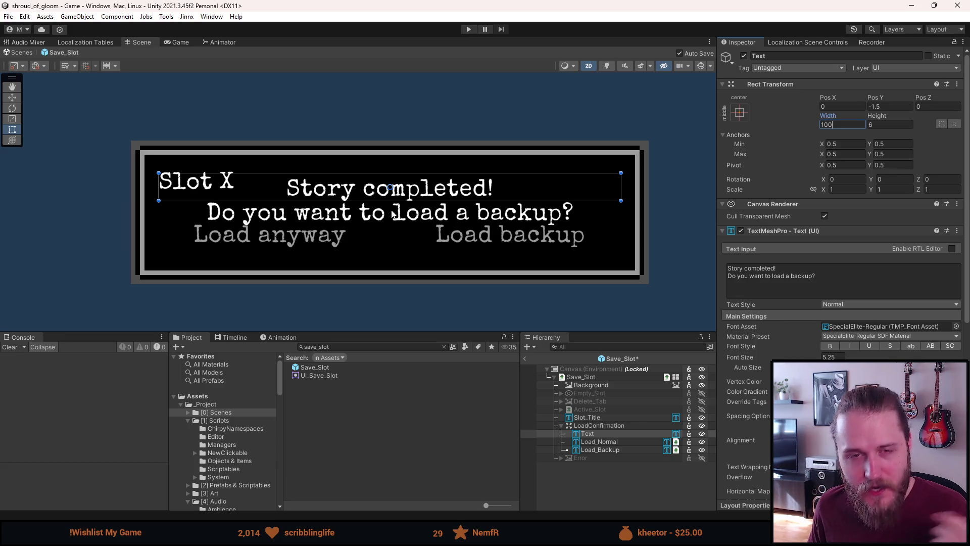
{"action": "mouse_move", "coordinate": [362, 201]}
{"action": "left_mouse_down"}
{"action": "mouse_move", "coordinate": [359, 240]}
{"action": "mouse_move", "coordinate": [361, 210]}
{"action": "left_mouse_up"}
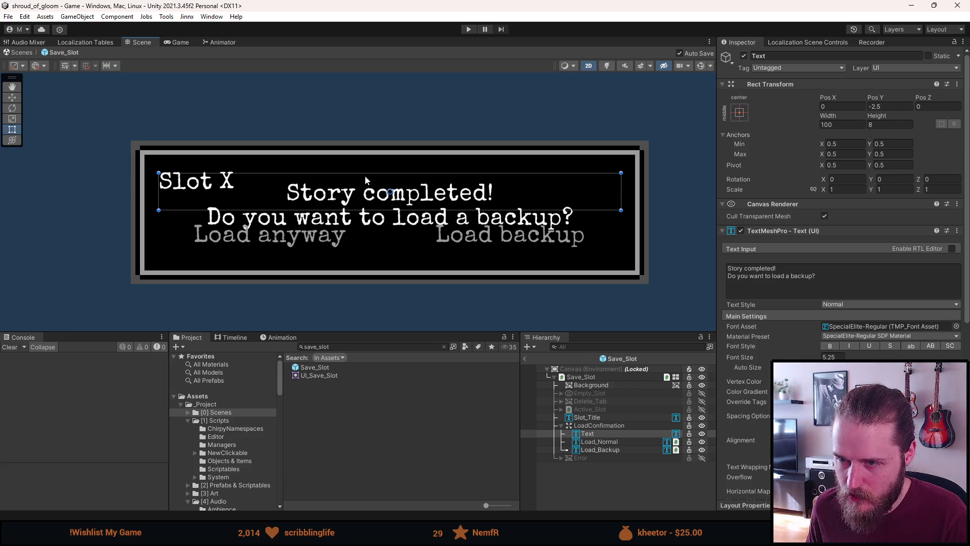
Reshape the prompt box by dragging its top and bottom edges in the Scene view
{"action": "left_click_drag", "start_coordinate": [368, 172], "coordinate": [368, 165]}
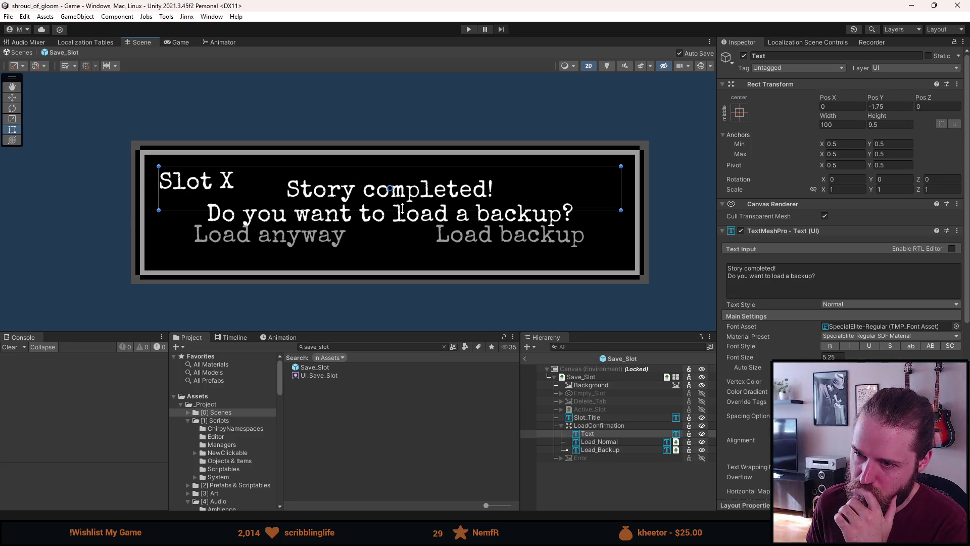
{"action": "left_click_drag", "start_coordinate": [402, 209], "coordinate": [401, 217]}
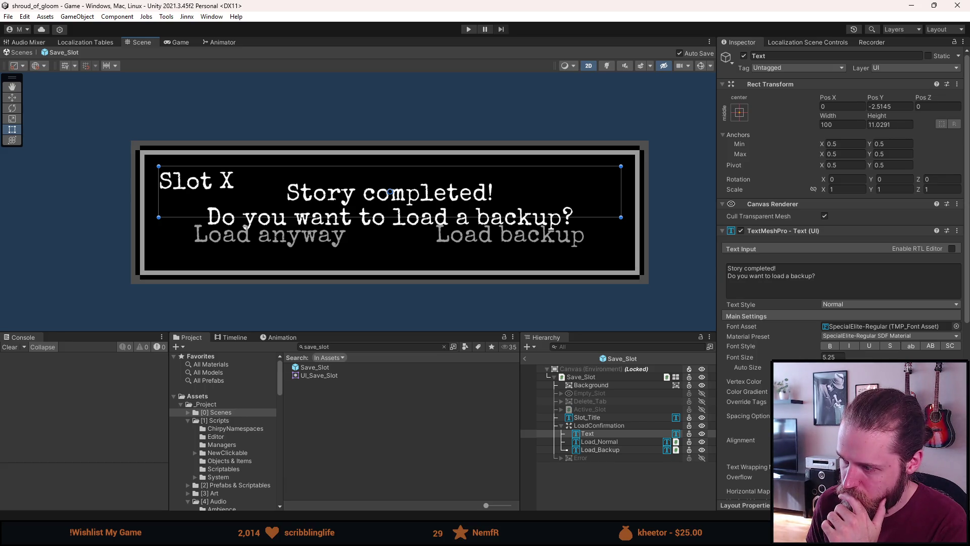
{"action": "mouse_move", "coordinate": [502, 217]}
{"action": "left_mouse_down"}
{"action": "mouse_move", "coordinate": [482, 300]}
{"action": "mouse_move", "coordinate": [482, 180]}
{"action": "mouse_move", "coordinate": [462, 269]}
{"action": "mouse_move", "coordinate": [466, 255]}
{"action": "left_mouse_up"}
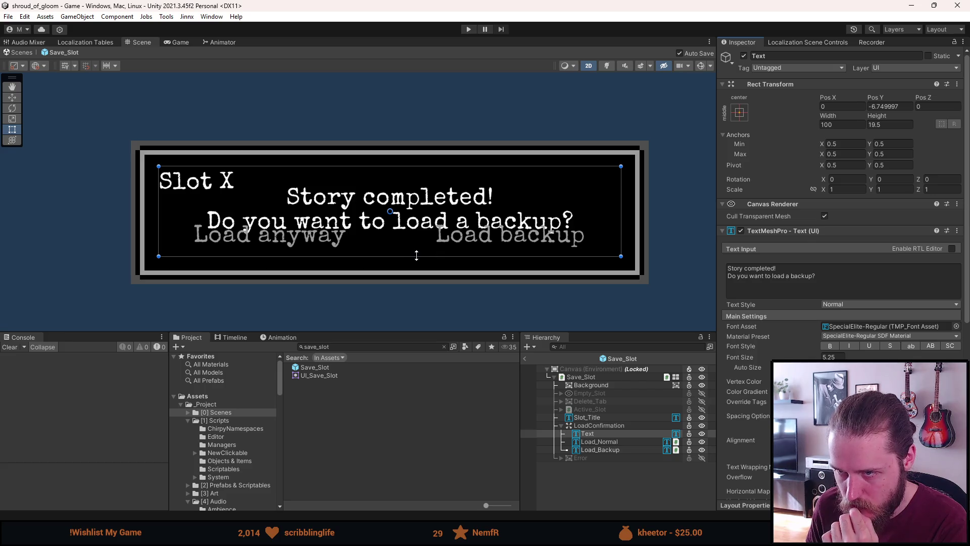
{"action": "left_click_drag", "start_coordinate": [416, 255], "coordinate": [418, 217]}
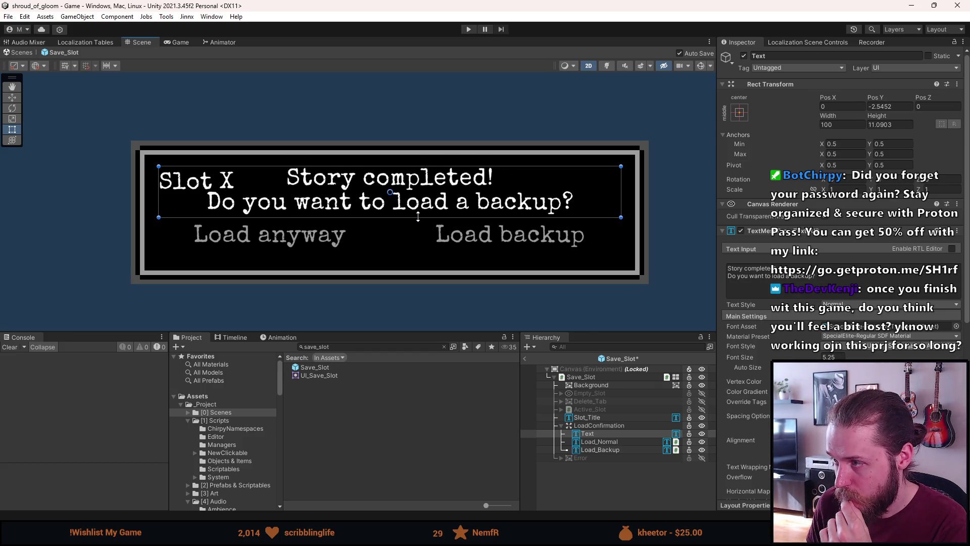
Set the prompt box Height to 11 and Pos Y to -2.5, then deselect it
{"action": "left_click", "coordinate": [889, 124]}
{"action": "type", "text": "11"}
{"action": "left_click", "coordinate": [902, 103]}
{"action": "key", "text": "BackSpace"}
{"action": "key", "text": "BackSpace"}
{"action": "key", "text": "BackSpace"}
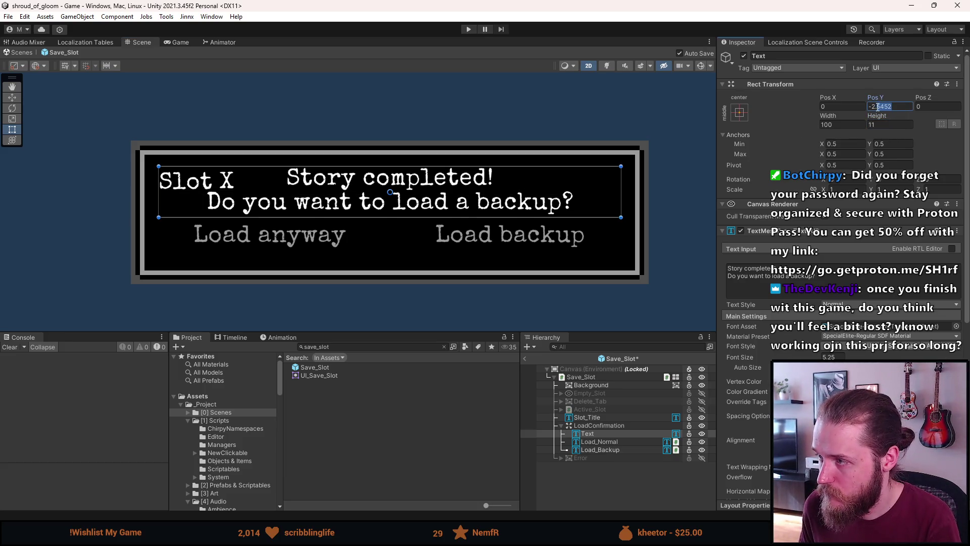
{"action": "left_click", "coordinate": [337, 268]}
{"action": "scroll", "coordinate": [337, 268], "scroll_direction": "down", "scroll_amount": 3}
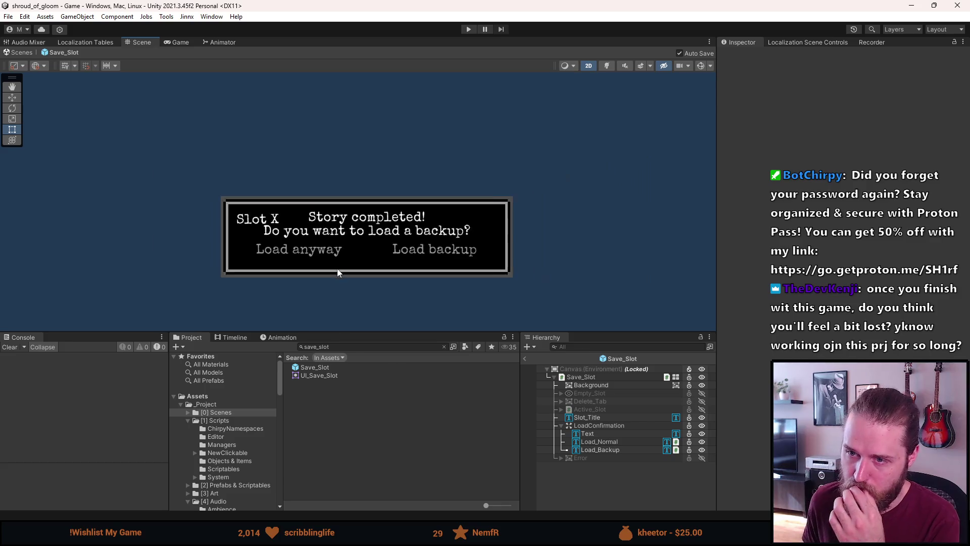
{"action": "scroll", "coordinate": [338, 268], "scroll_direction": "up", "scroll_amount": 3}
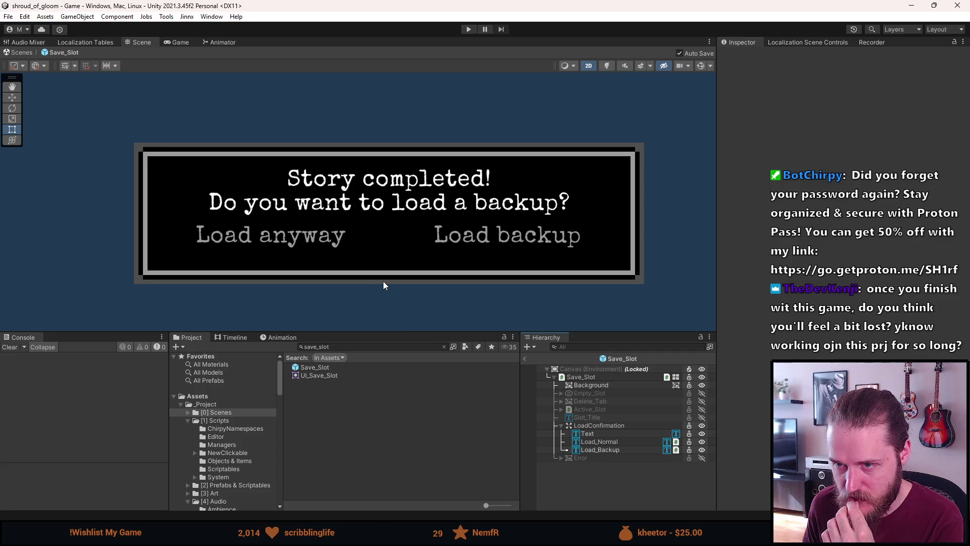
{"action": "scroll", "coordinate": [383, 281], "scroll_direction": "down", "scroll_amount": 3}
{"action": "scroll", "coordinate": [382, 280], "scroll_direction": "up", "scroll_amount": 2}
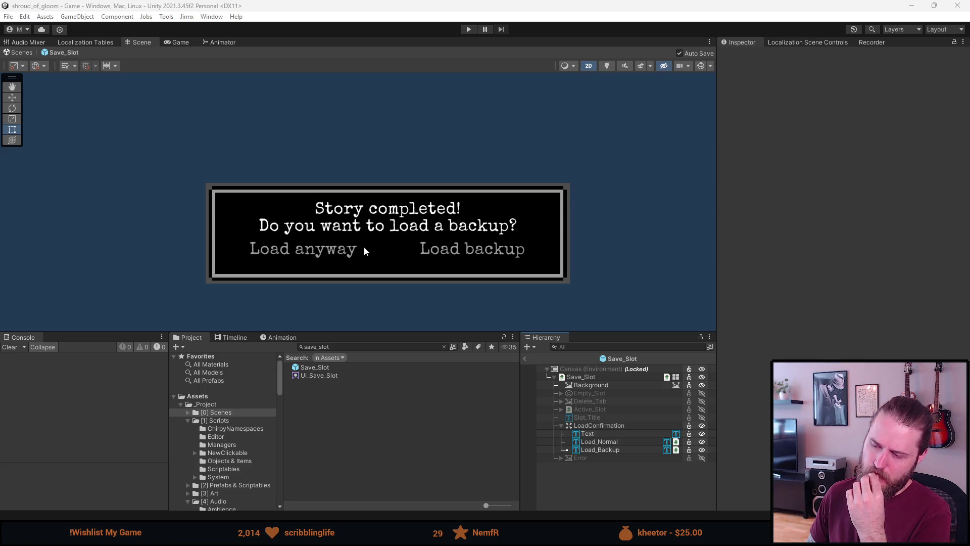
{"action": "left_click", "coordinate": [613, 442]}
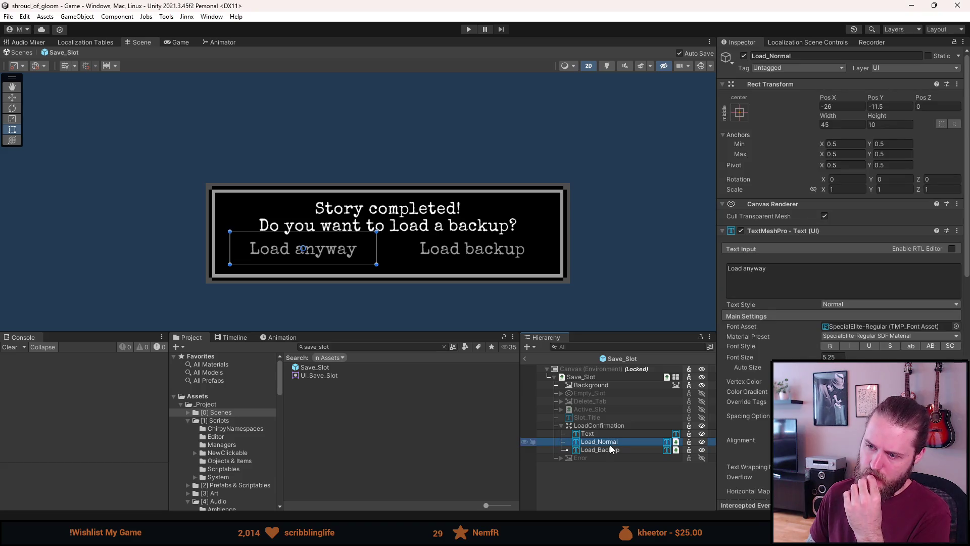
{"action": "left_click", "coordinate": [609, 448]}
{"action": "left_click", "coordinate": [607, 435]}
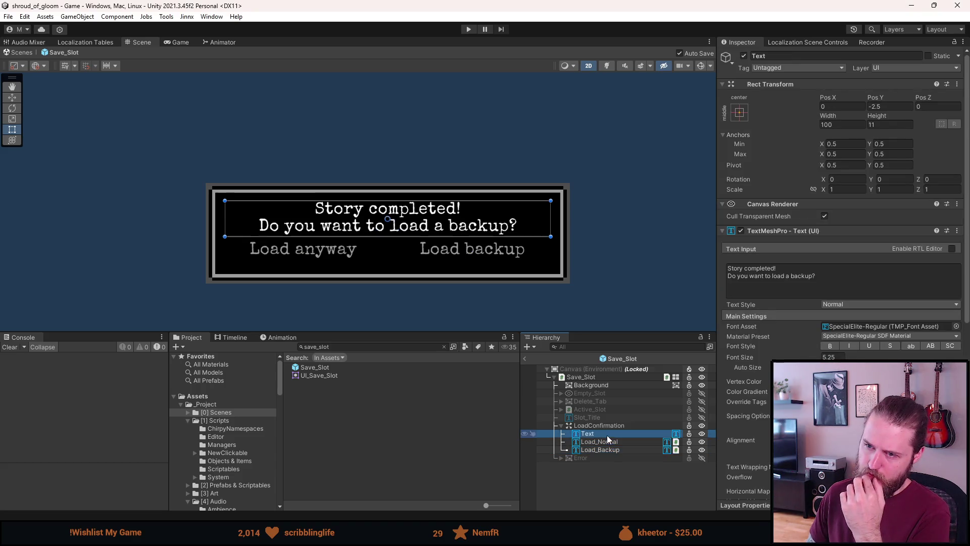
{"action": "double_click", "coordinate": [814, 276]}
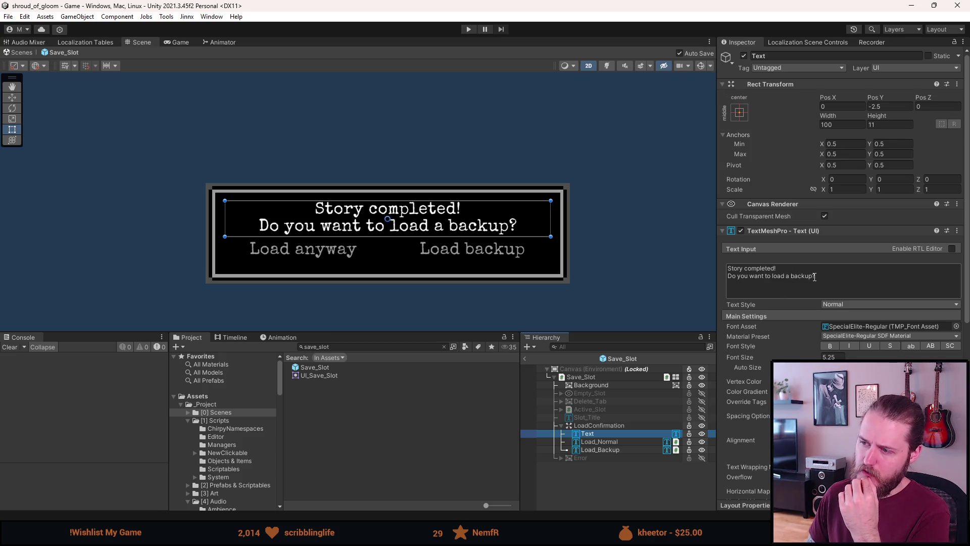
{"action": "left_click_drag", "start_coordinate": [784, 278], "coordinate": [793, 278]}
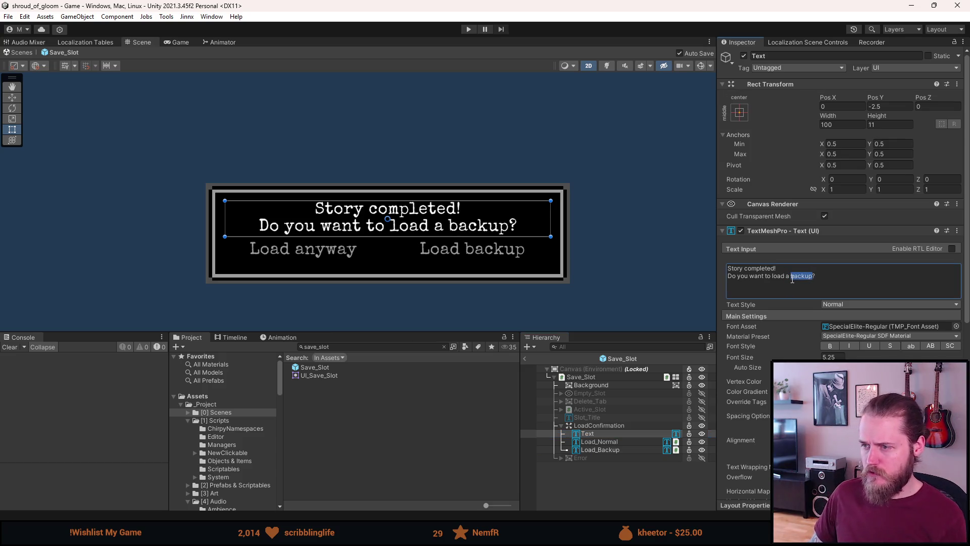
{"action": "key", "text": "BackSpace"}
{"action": "type", "text": "n earlier"}
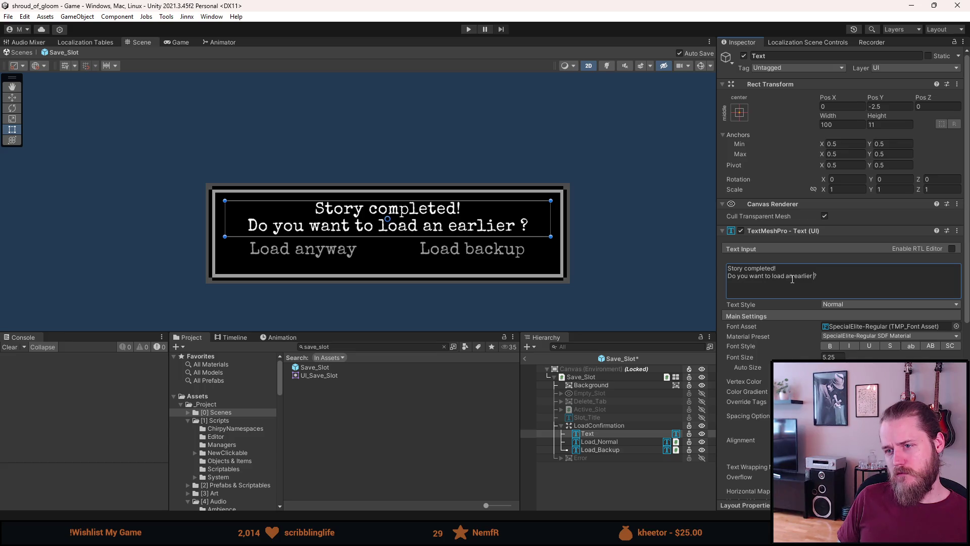
{"action": "key", "text": "ctrl+BackSpace"}
{"action": "key", "text": "ctrl+BackSpace"}
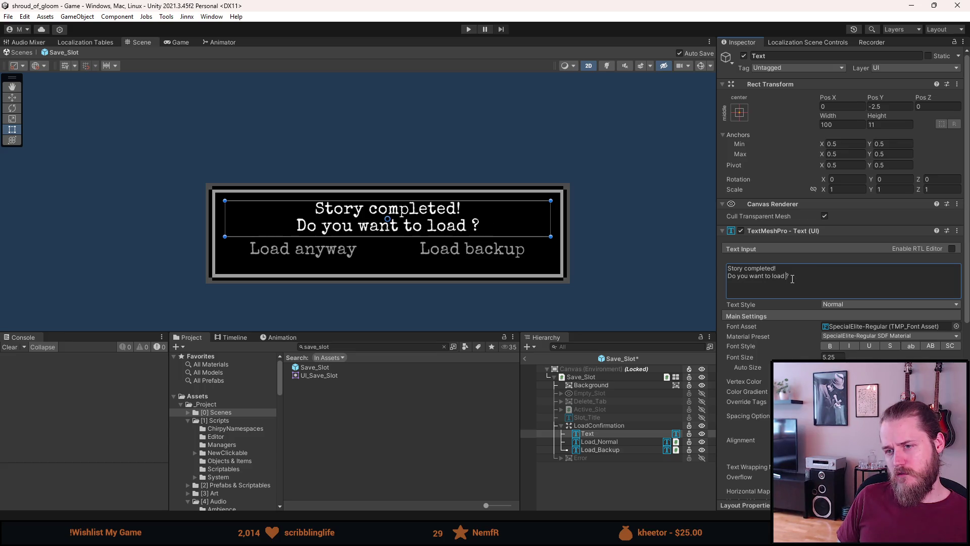
{"action": "type", "text": "from a"}
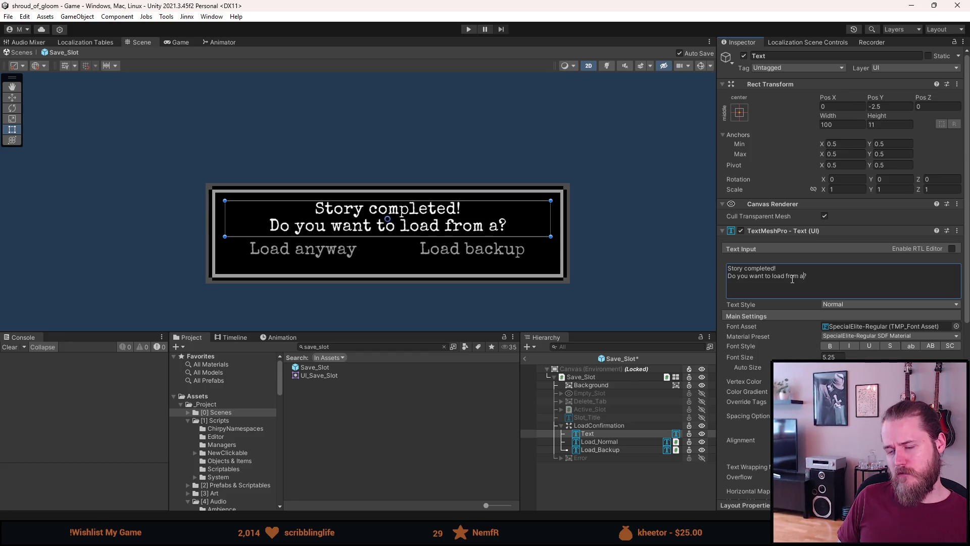
{"action": "type", "text": "n earlier "}
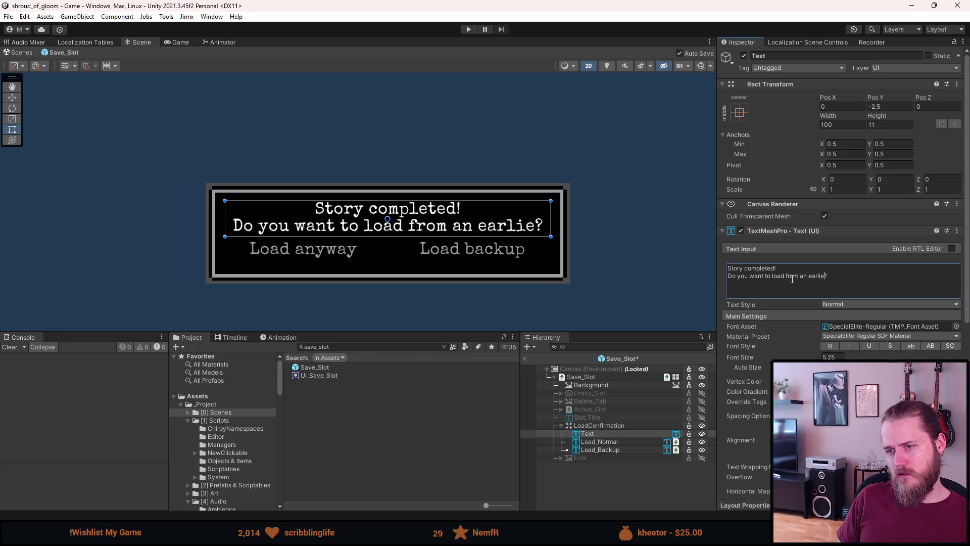
{"action": "type", "text": "checkpoint"}
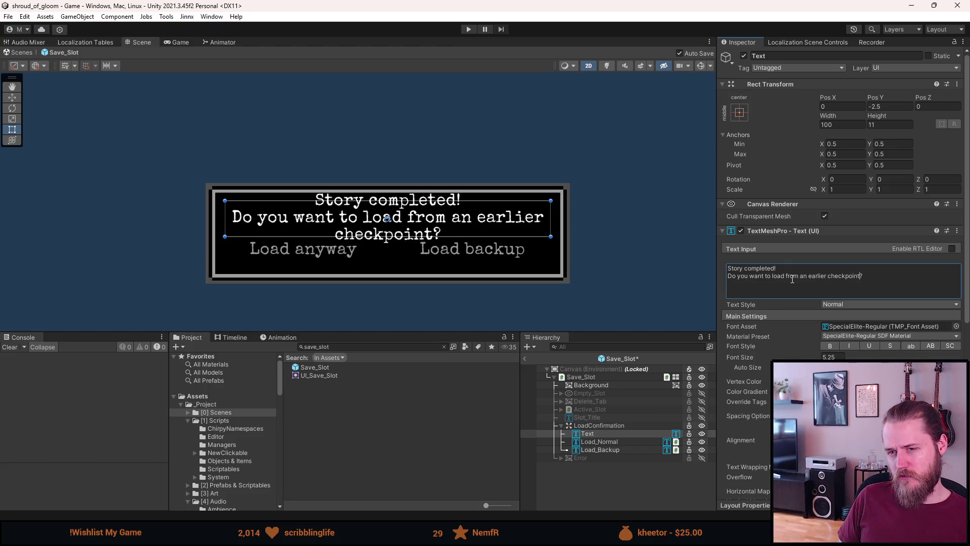
{"action": "key", "text": "ctrl+BackSpace"}
{"action": "key", "text": "ctrl+BackSpace"}
{"action": "key", "text": "ctrl+BackSpace"}
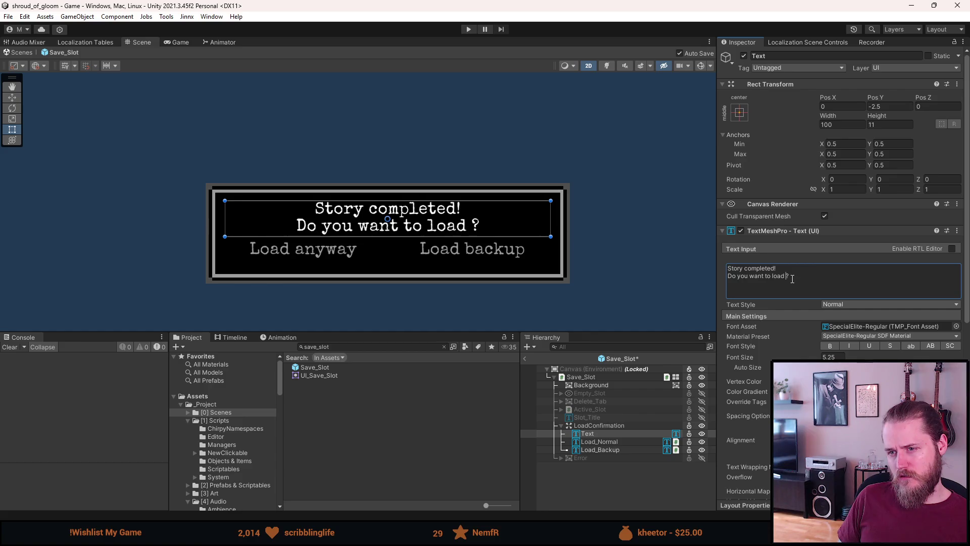
{"action": "type", "text": "a backup sav"}
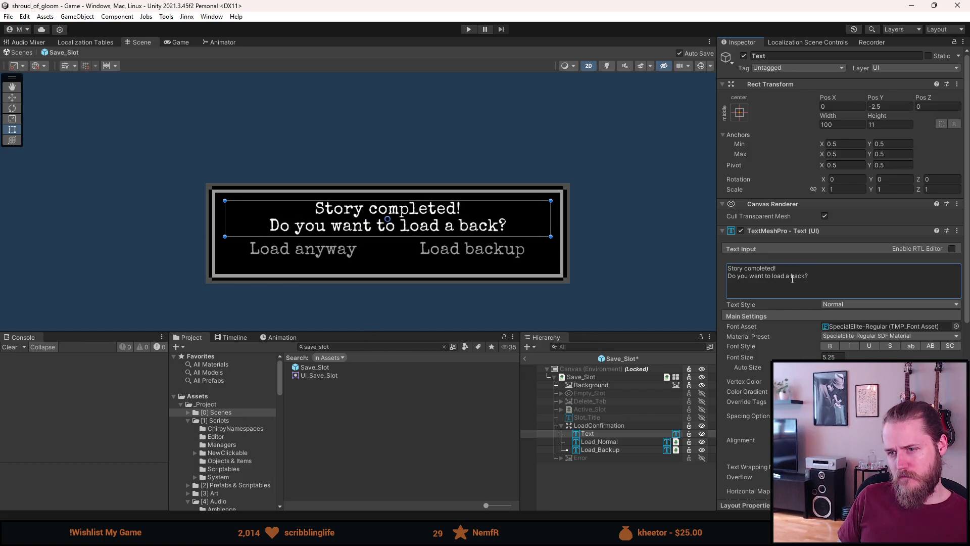
{"action": "type", "text": "e"}
{"action": "key", "text": "ctrl+BackSpace"}
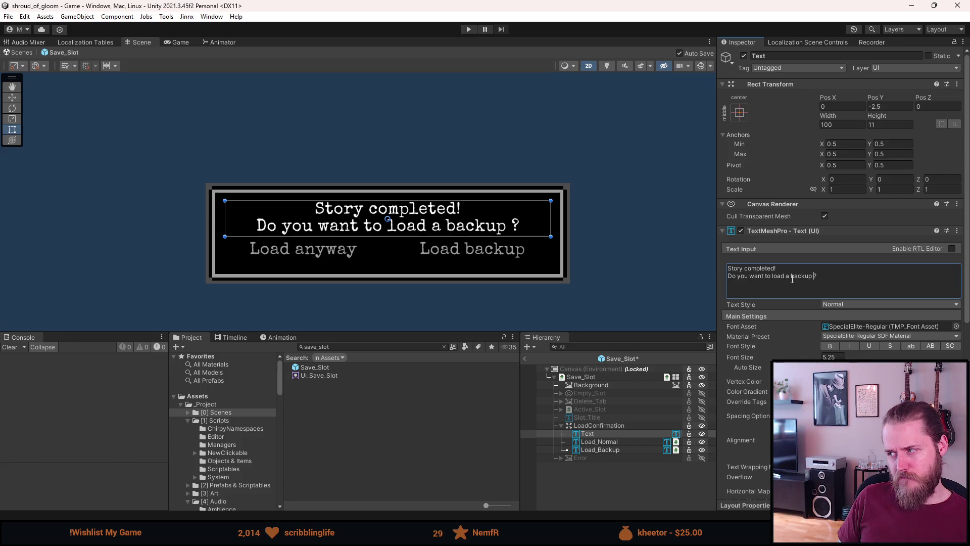
{"action": "key", "text": "BackSpace"}
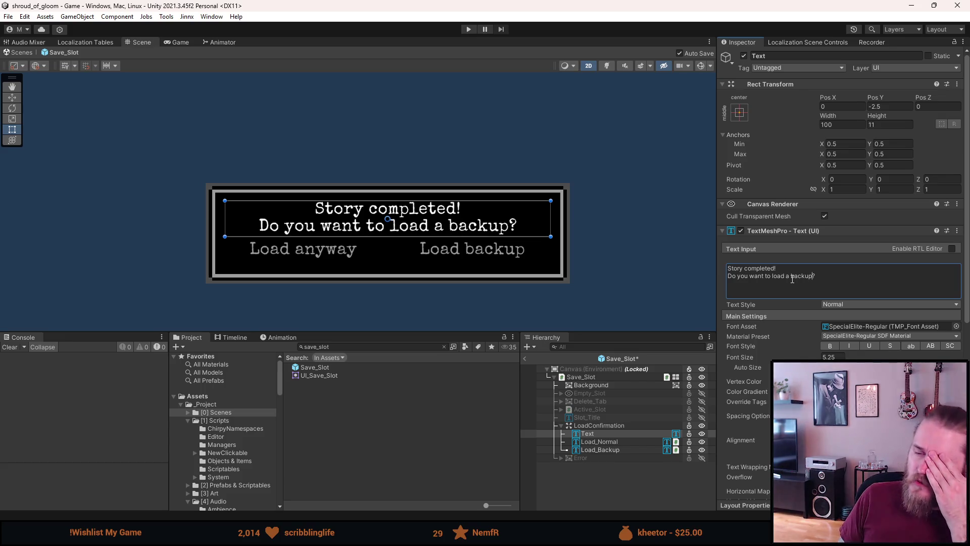
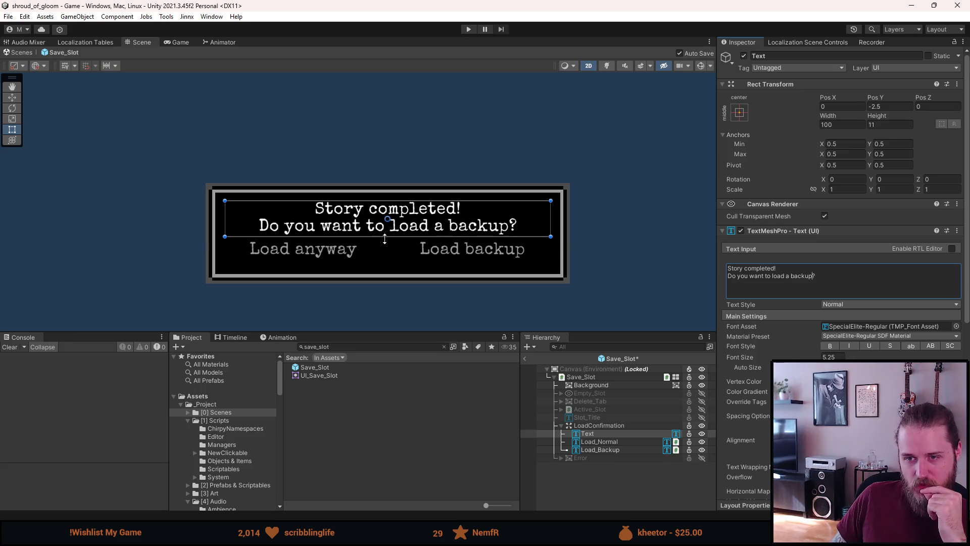
Stretch the question text box's bottom edge downward to make it taller
{"action": "left_click", "coordinate": [385, 239]}
{"action": "left_click_drag", "start_coordinate": [385, 239], "coordinate": [384, 246]}
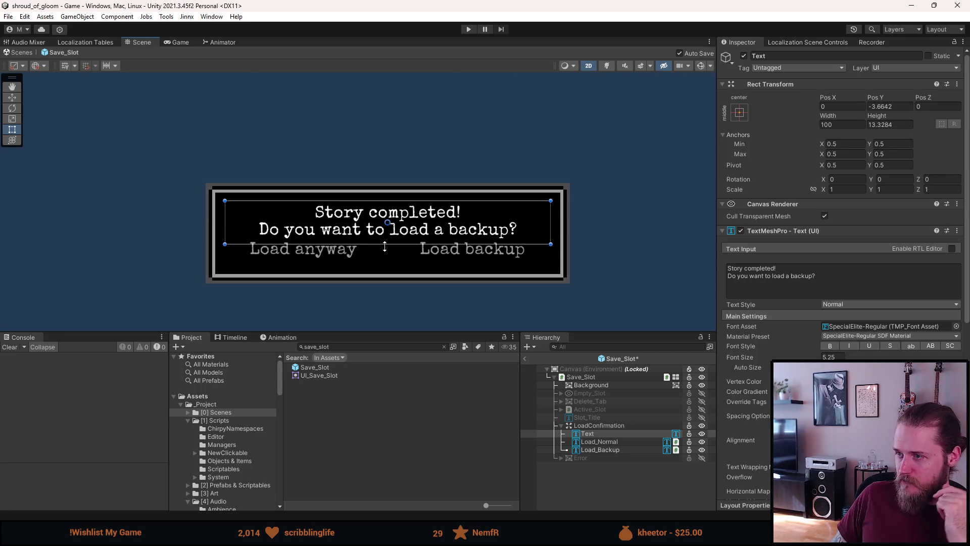
{"action": "left_click_drag", "start_coordinate": [385, 246], "coordinate": [384, 249]}
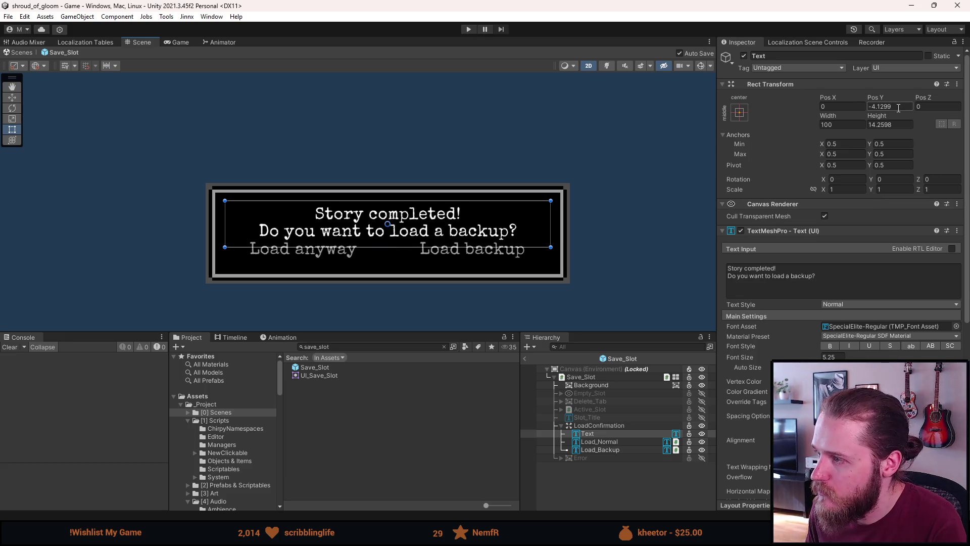
Set the question text's Rect Transform Height to 14 and Pos Y to -4
{"action": "left_click", "coordinate": [898, 107]}
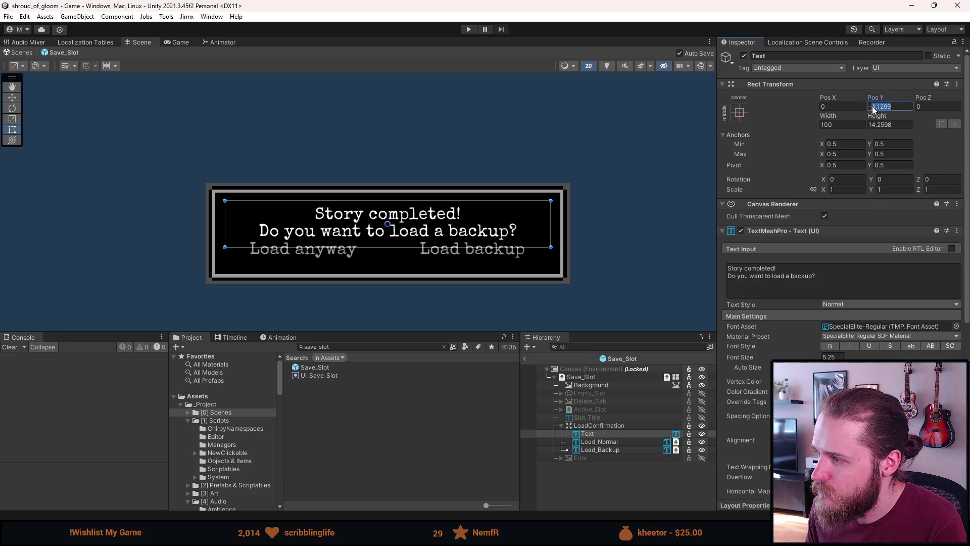
{"action": "left_click", "coordinate": [898, 126]}
{"action": "type", "text": "11"}
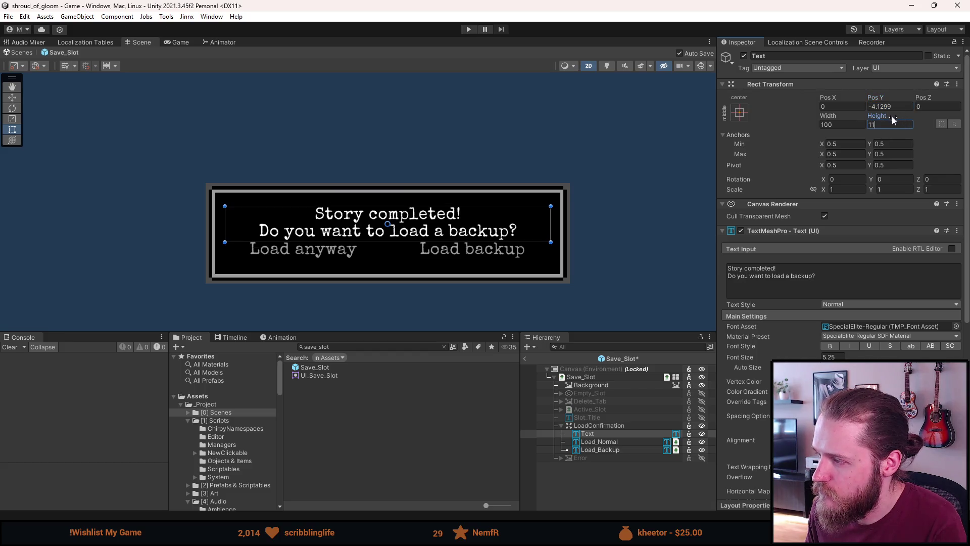
{"action": "key", "text": "BackSpace"}
{"action": "type", "text": "4"}
{"action": "left_click", "coordinate": [881, 107]}
{"action": "key", "text": "BackSpace"}
{"action": "key", "text": "BackSpace"}
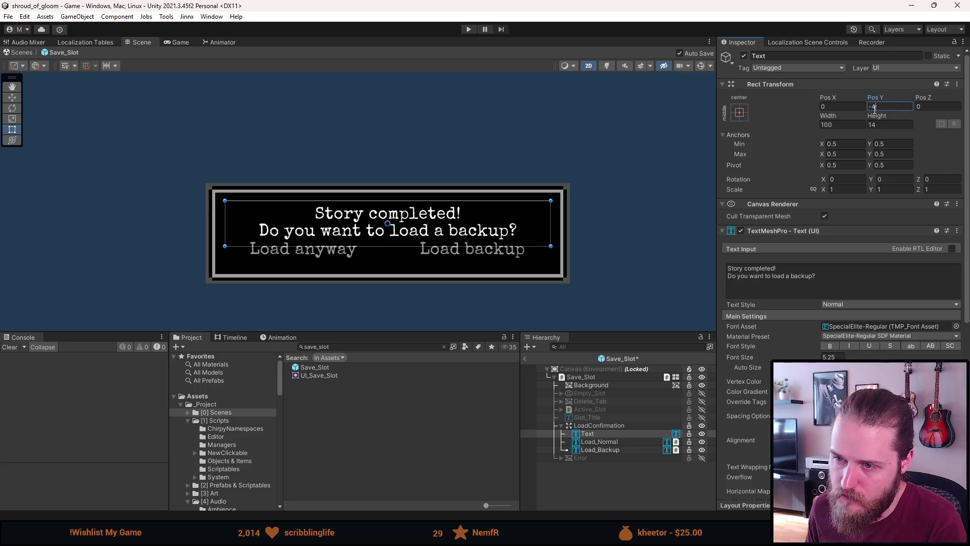
{"action": "left_click", "coordinate": [326, 167]}
{"action": "scroll", "coordinate": [433, 294], "scroll_direction": "down", "scroll_amount": 2}
{"action": "scroll", "coordinate": [432, 291], "scroll_direction": "up", "scroll_amount": 5}
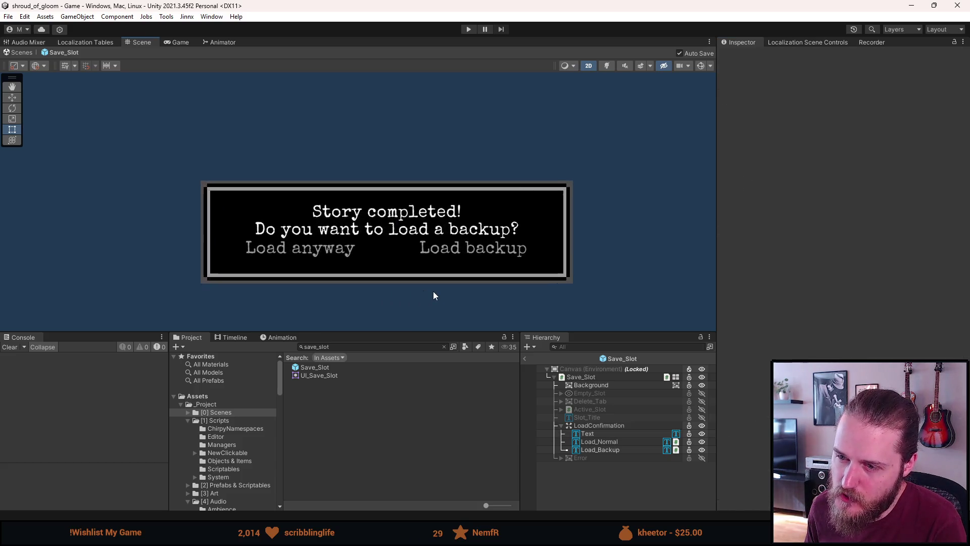
Inspect the Load anyway and Load backup buttons' On Click entries, including SaveSlot.LoadBackupSave
{"action": "left_click_drag", "start_coordinate": [432, 291], "coordinate": [390, 260]}
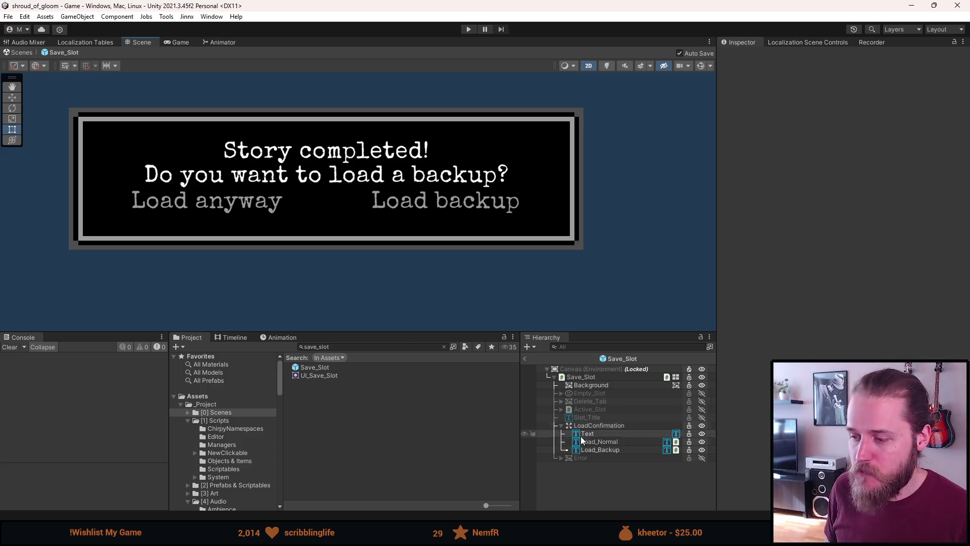
{"action": "left_click", "coordinate": [612, 442]}
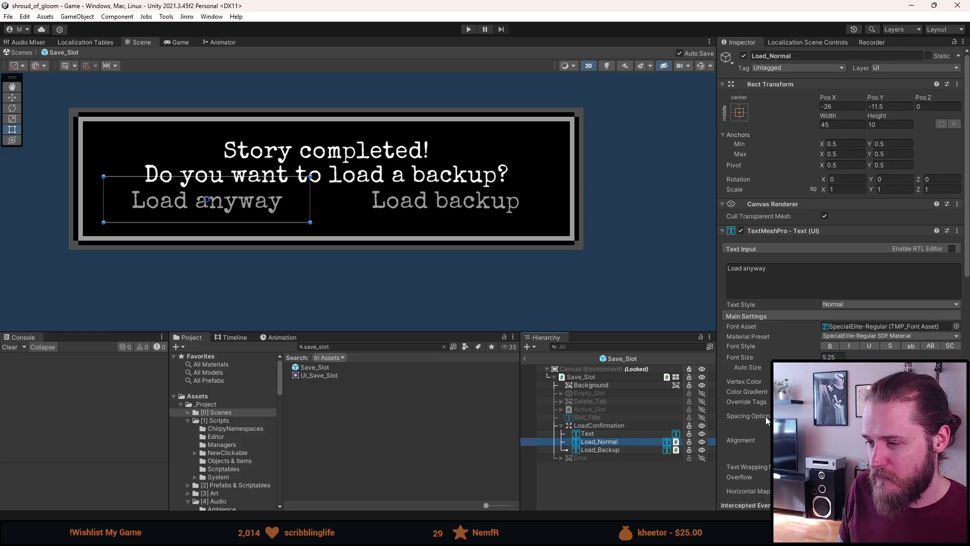
{"action": "scroll", "coordinate": [765, 419], "scroll_direction": "down", "scroll_amount": 10}
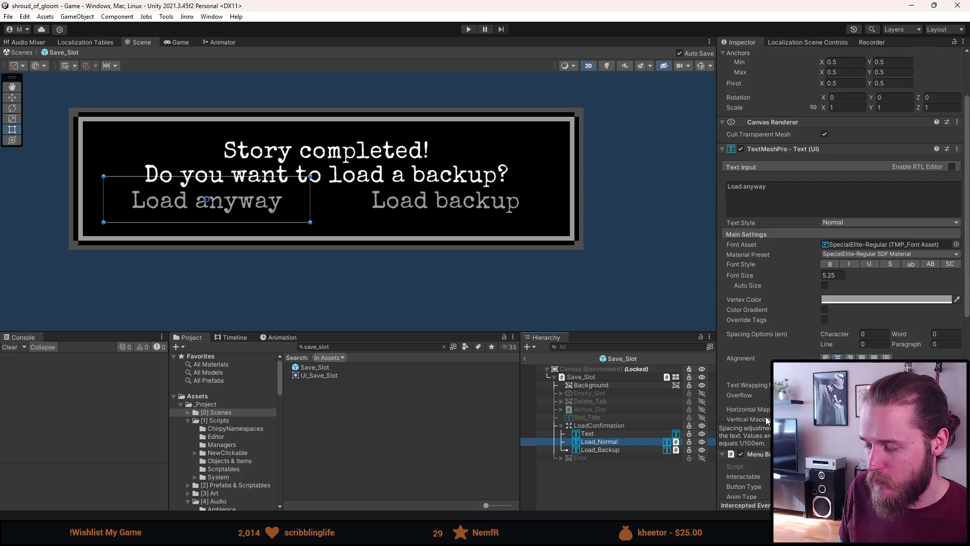
{"action": "scroll", "coordinate": [763, 412], "scroll_direction": "down", "scroll_amount": 4}
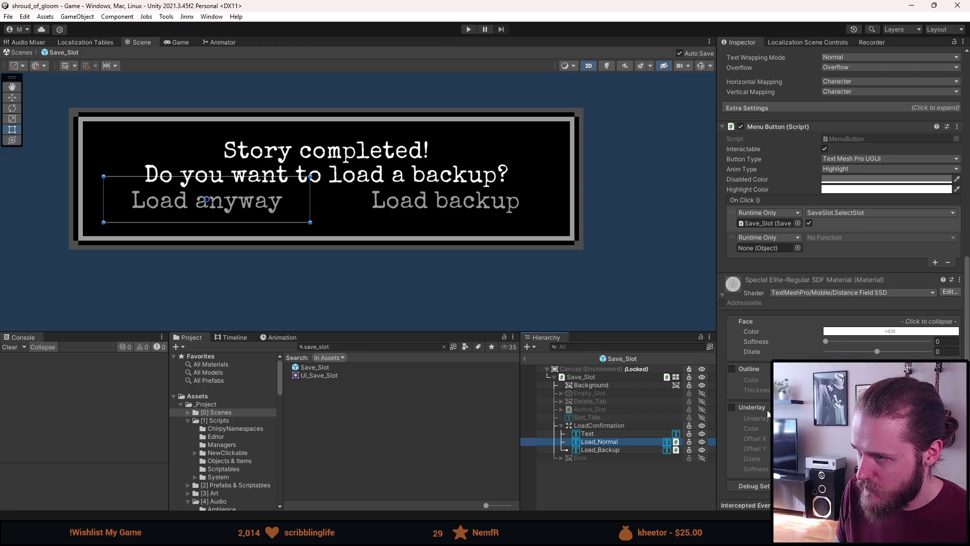
{"action": "scroll", "coordinate": [767, 413], "scroll_direction": "up", "scroll_amount": 1}
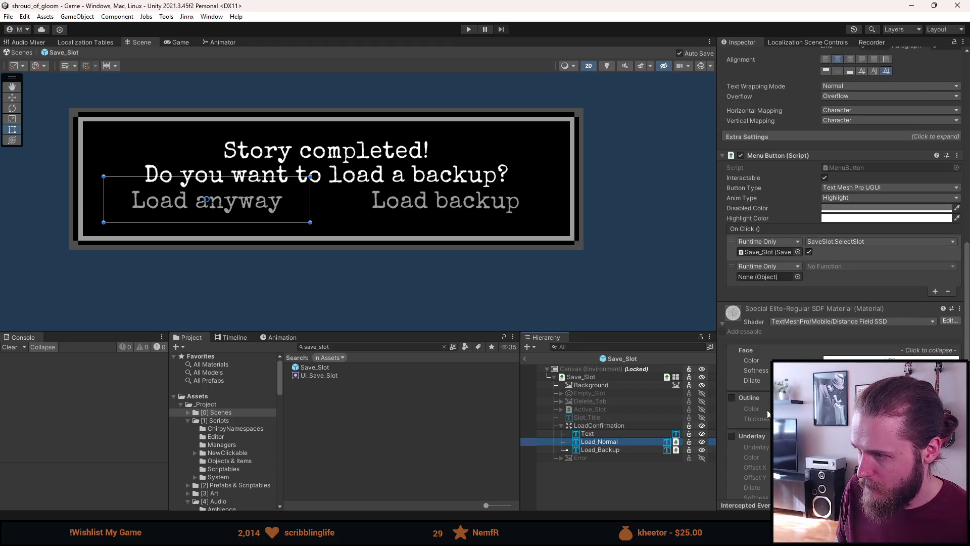
{"action": "left_click", "coordinate": [619, 449]}
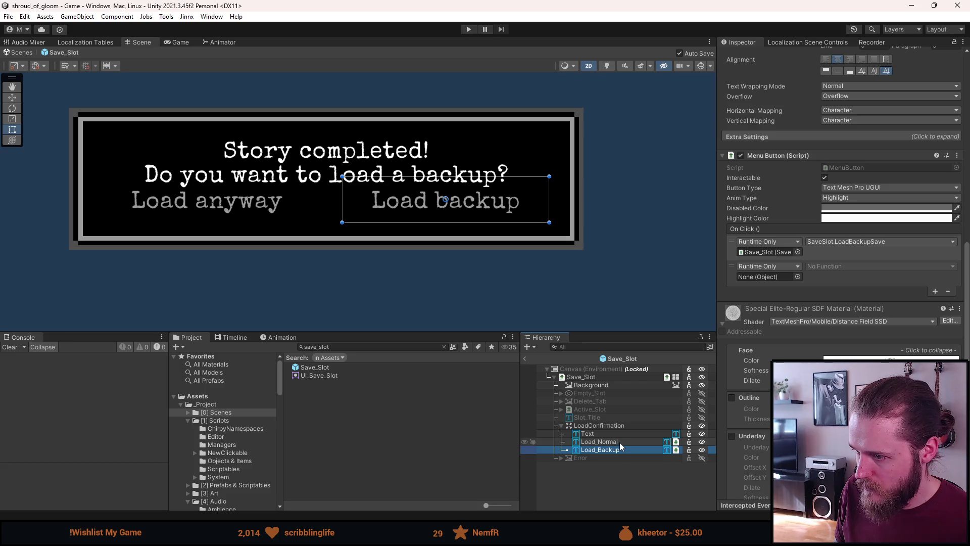
Select the Text object under LoadConfirmation to show its 'Story completed! Do you want to load a backup?' wording
{"action": "left_click", "coordinate": [619, 441]}
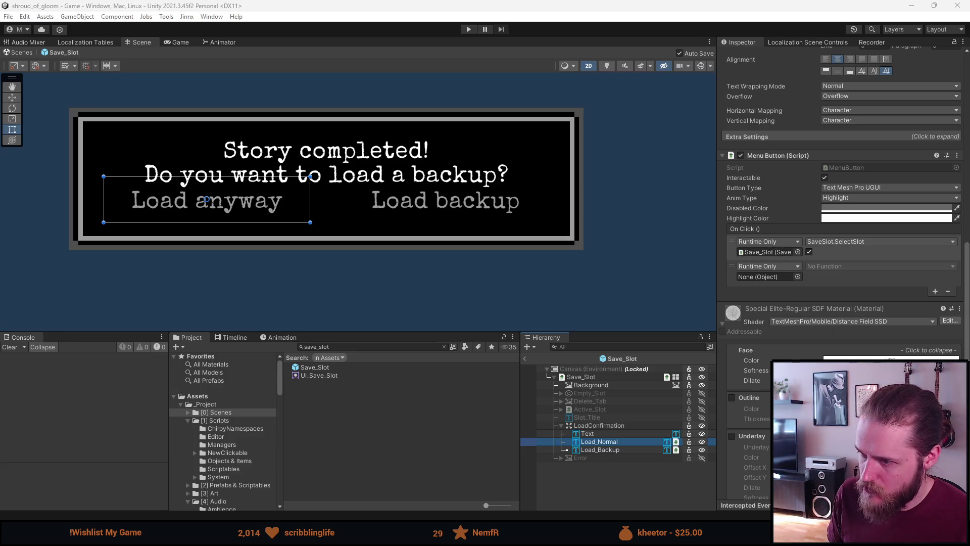
{"action": "scroll", "coordinate": [808, 202], "scroll_direction": "up", "scroll_amount": 5}
{"action": "scroll", "coordinate": [839, 202], "scroll_direction": "up", "scroll_amount": 4}
{"action": "left_click", "coordinate": [808, 199]}
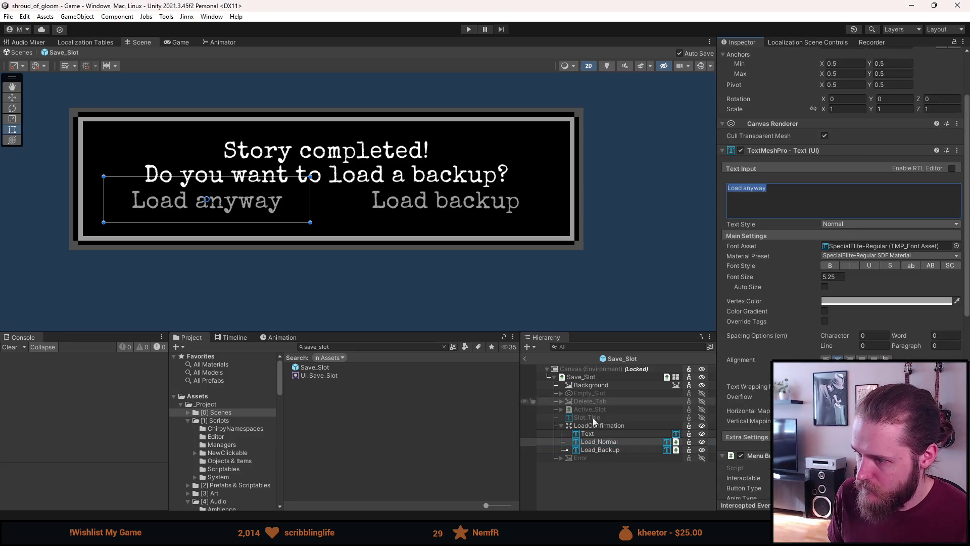
{"action": "left_click", "coordinate": [597, 449]}
{"action": "left_click", "coordinate": [601, 434]}
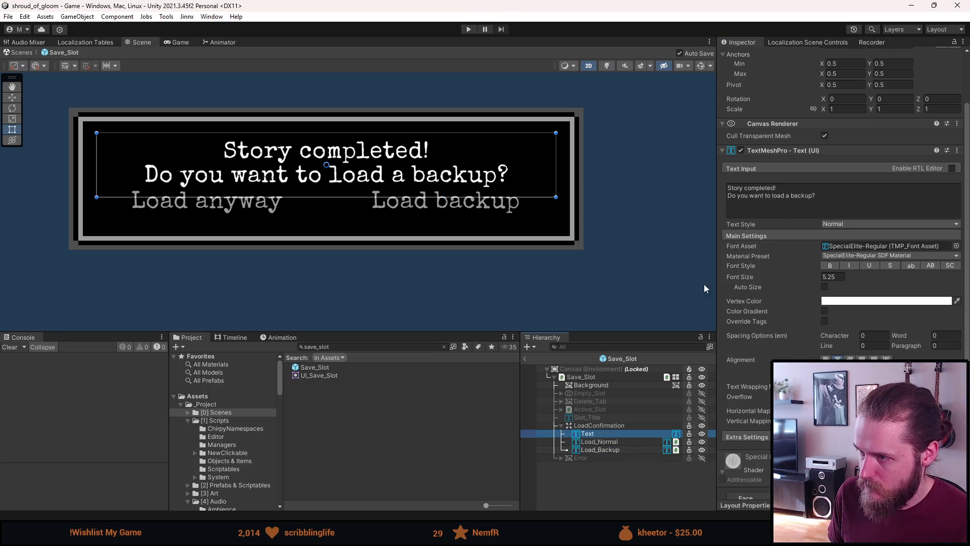
{"action": "left_click", "coordinate": [804, 202]}
Select Load_Normal and highlight its 'Load anyway' Text Input for replacement
{"action": "left_click", "coordinate": [804, 202]}
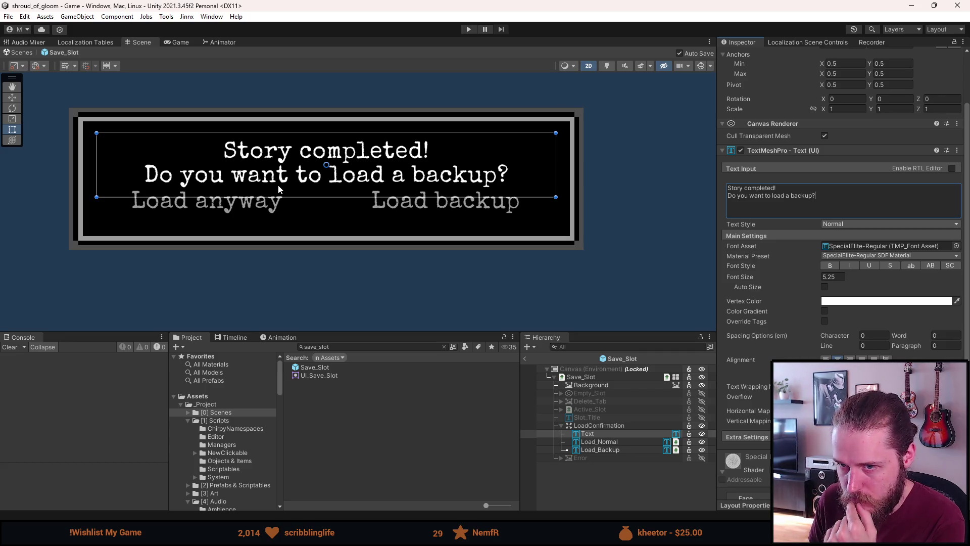
{"action": "left_click", "coordinate": [621, 441]}
{"action": "left_click", "coordinate": [798, 185]}
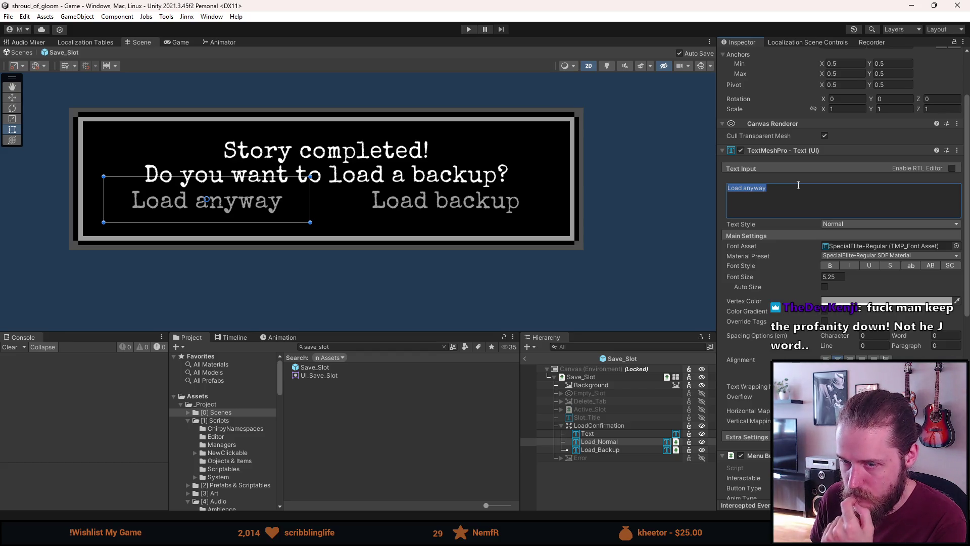
Relabel Load_Normal as 'No' and Load_Backup as 'Yes'
{"action": "type", "text": "No"}
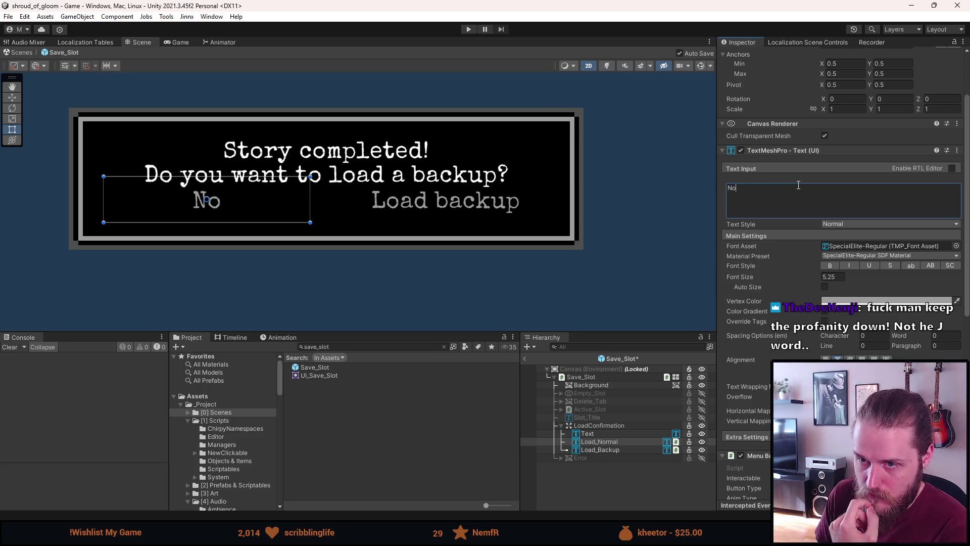
{"action": "left_click", "coordinate": [616, 450]}
{"action": "left_click", "coordinate": [776, 197]}
{"action": "key", "text": "ctrl+a"}
{"action": "type", "text": "Yes"}
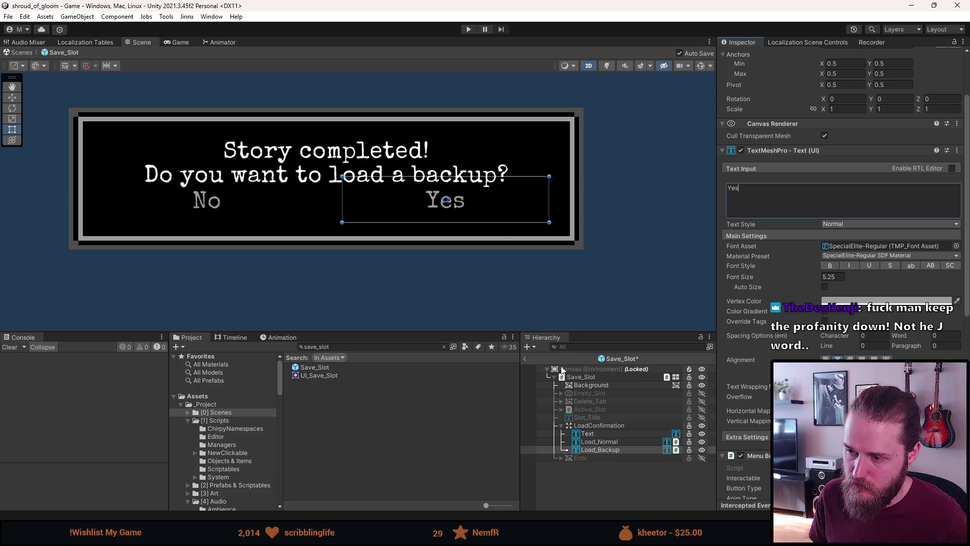
Move both the No and Yes buttons down to Pos Y -14
{"action": "left_click", "coordinate": [601, 441]}
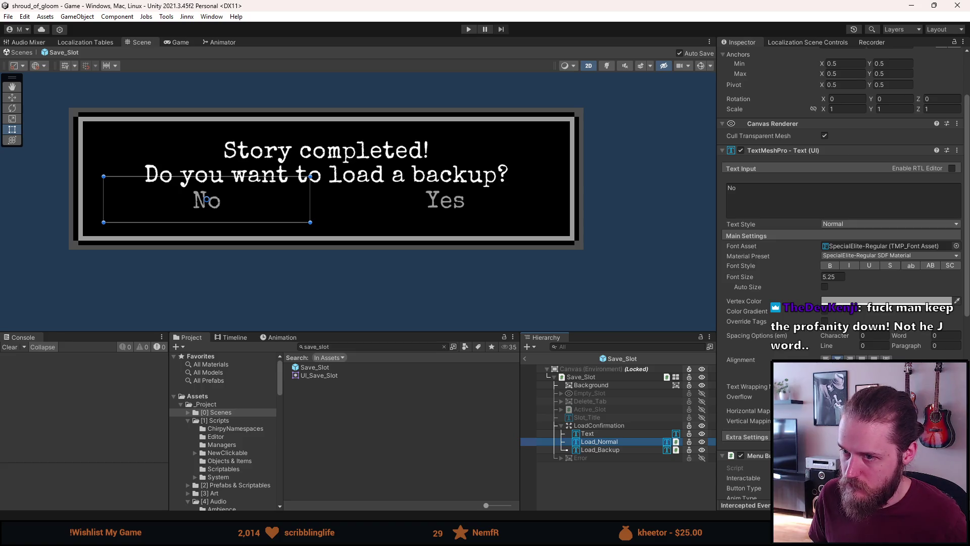
{"action": "left_click", "coordinate": [638, 447], "text": "ctrl"}
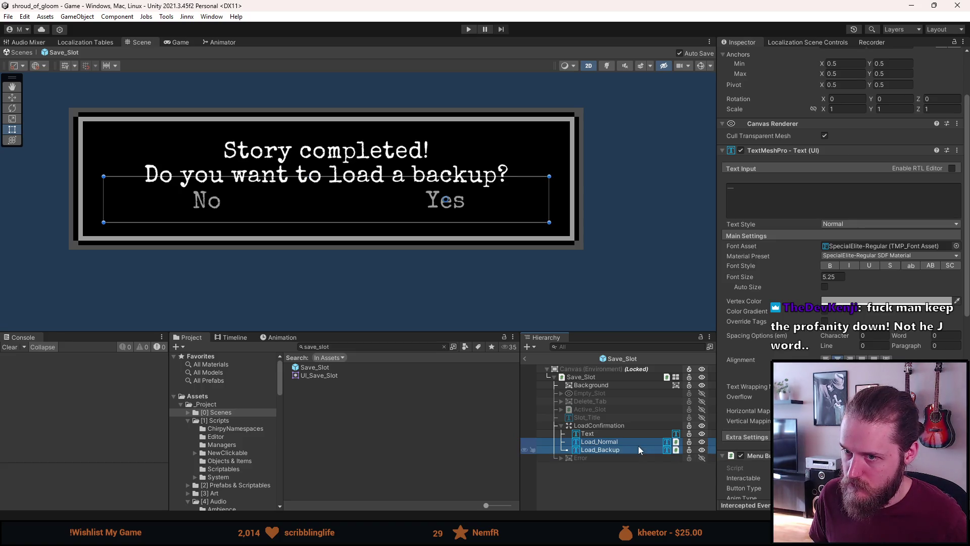
{"action": "scroll", "coordinate": [908, 94], "scroll_direction": "up", "scroll_amount": 3}
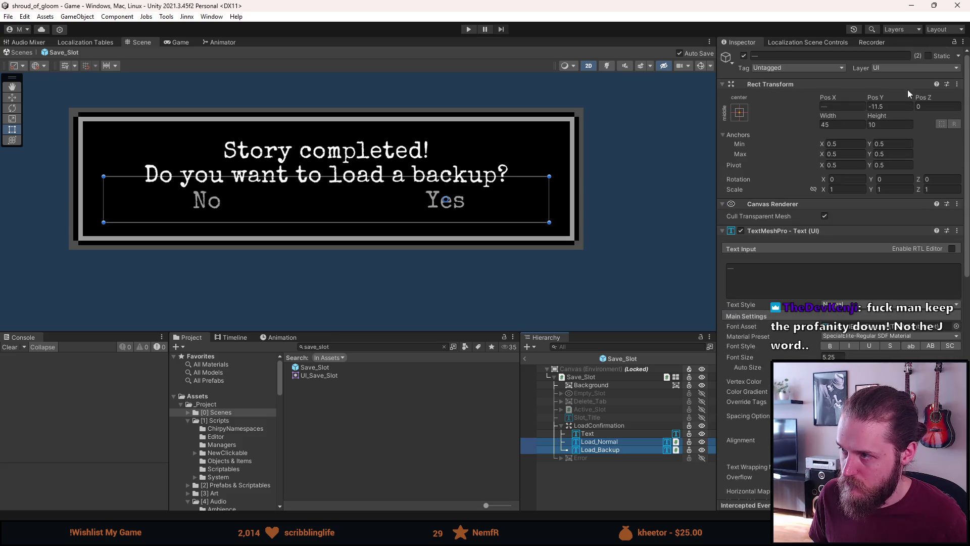
{"action": "left_click", "coordinate": [882, 107]}
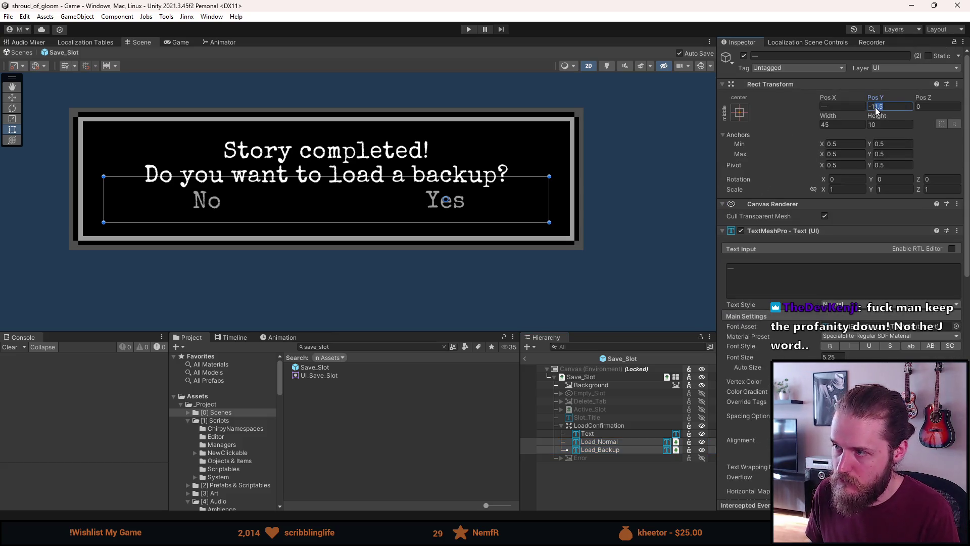
{"action": "type", "text": "-12"}
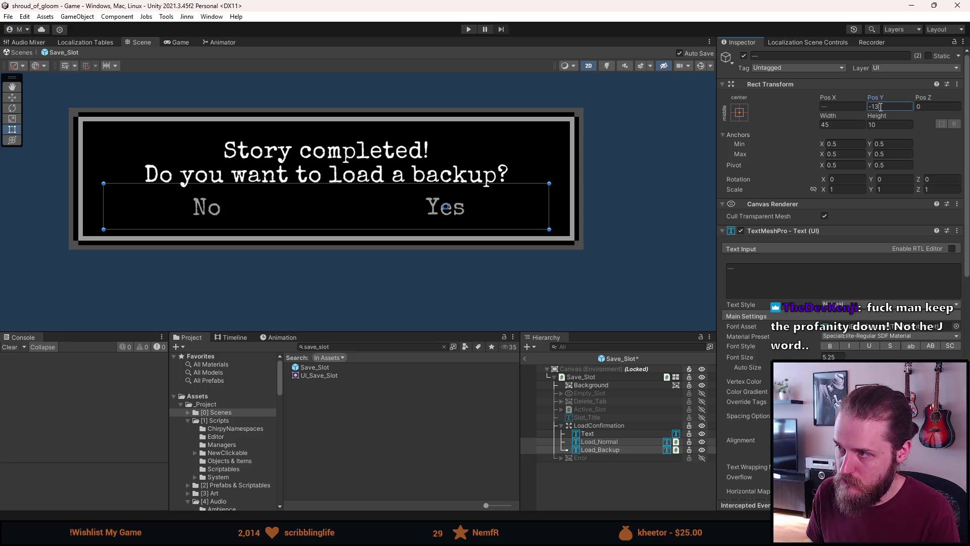
{"action": "key", "text": "BackSpace"}
{"action": "type", "text": "3"}
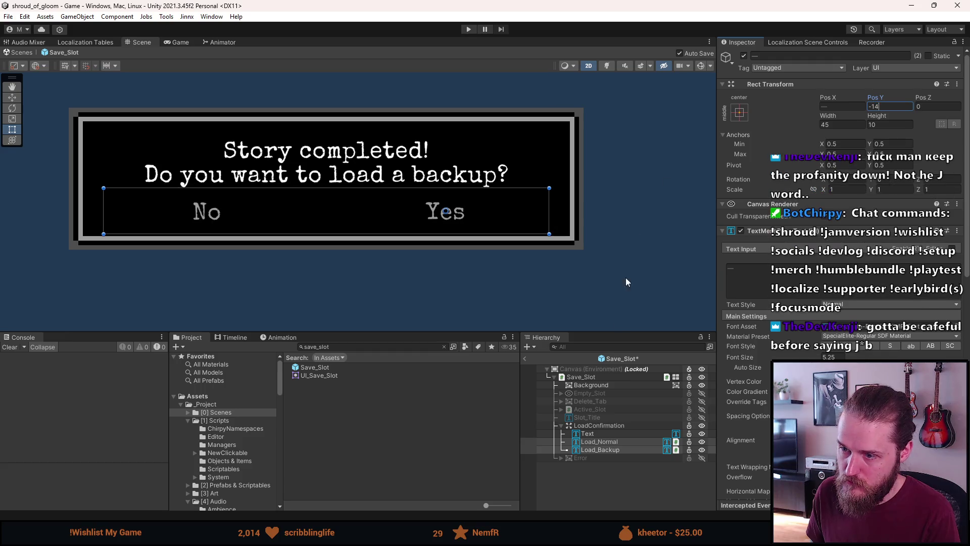
{"action": "left_click", "coordinate": [602, 436]}
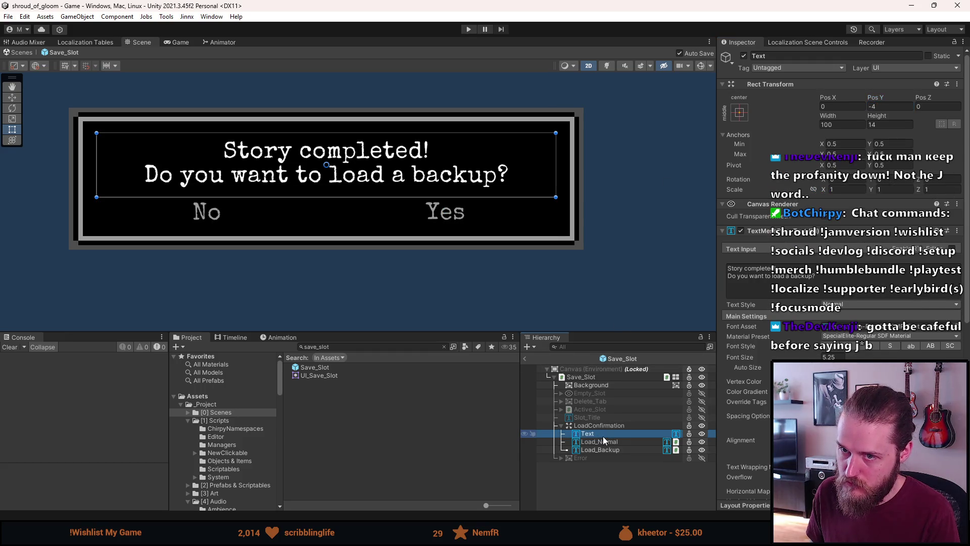
{"action": "left_click", "coordinate": [490, 284]}
{"action": "scroll", "coordinate": [490, 286], "scroll_direction": "down", "scroll_amount": 3}
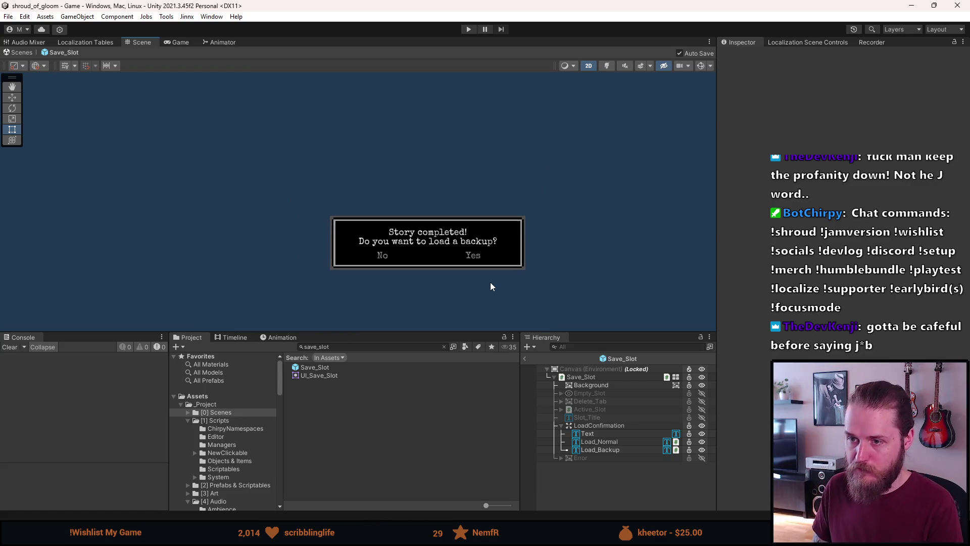
Set the No button's Pos X to -15 and Width to 25
{"action": "scroll", "coordinate": [490, 285], "scroll_direction": "up", "scroll_amount": 3}
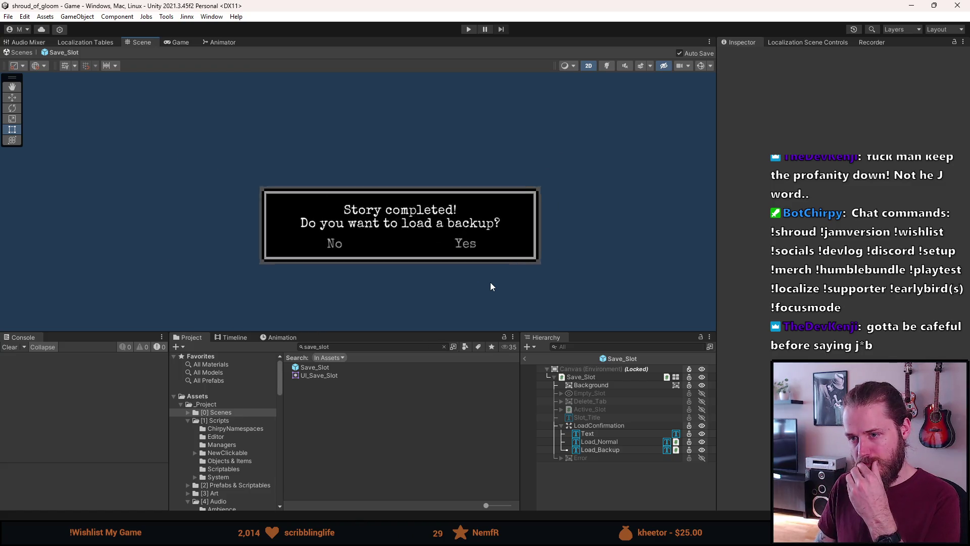
{"action": "left_click", "coordinate": [601, 441]}
{"action": "left_click", "coordinate": [602, 449]}
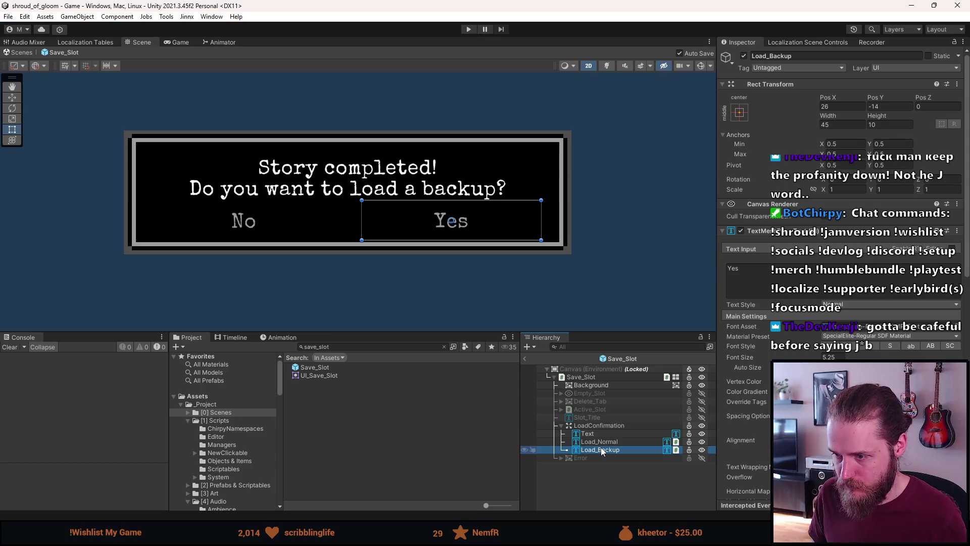
{"action": "key", "text": "Up"}
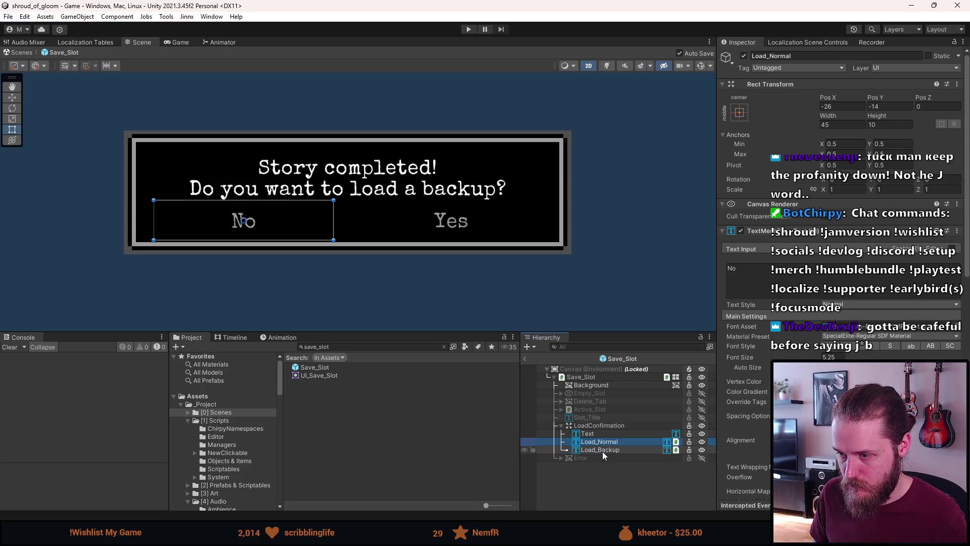
{"action": "left_click", "coordinate": [831, 108]}
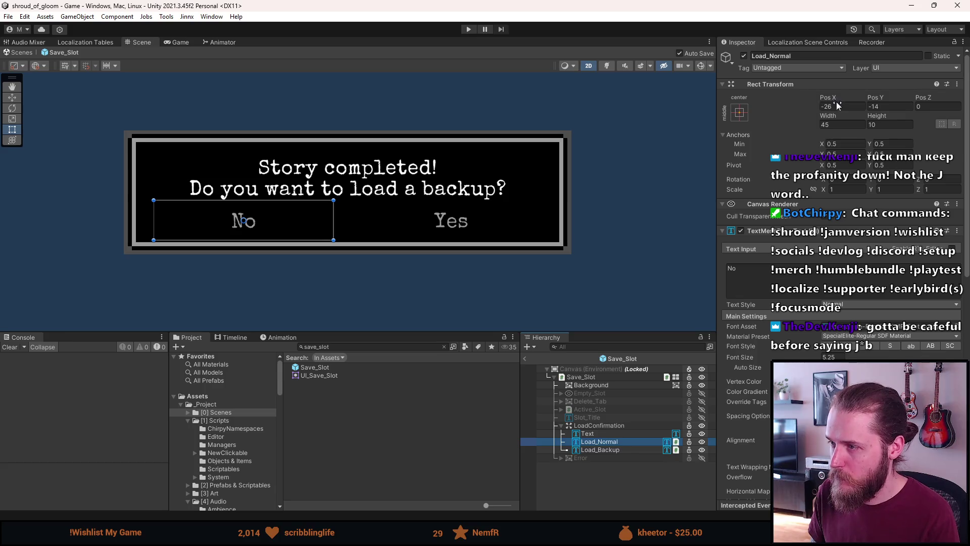
{"action": "type", "text": "-23"}
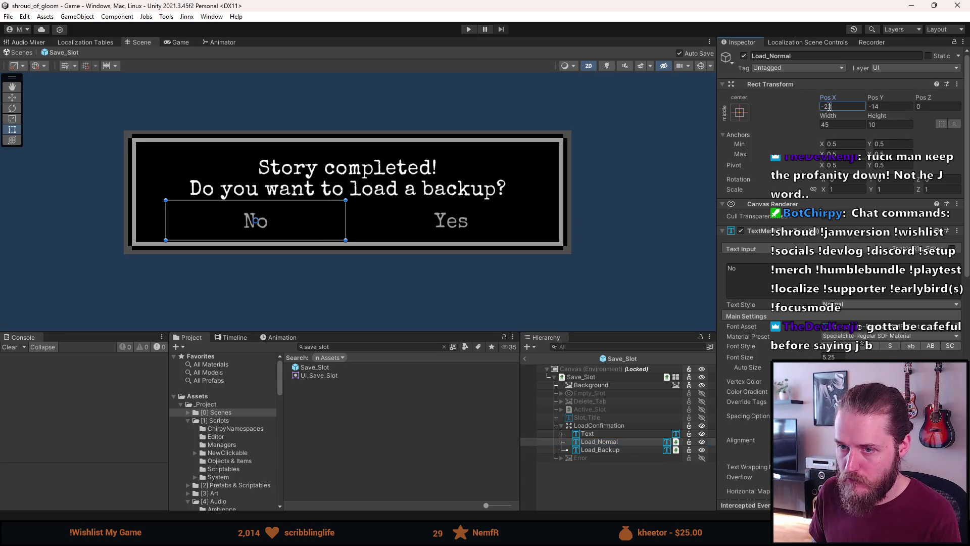
{"action": "key", "text": "BackSpace"}
{"action": "type", "text": "0"}
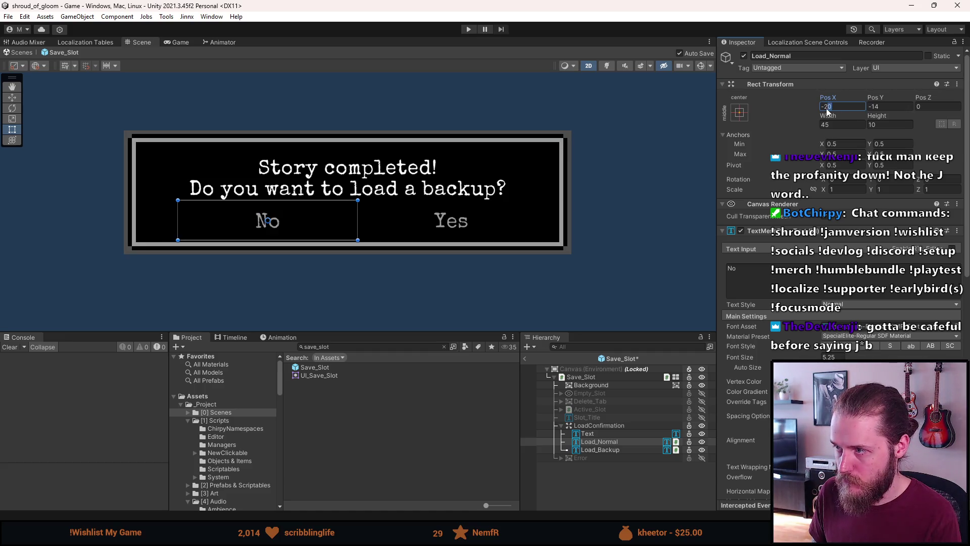
{"action": "key", "text": "BackSpace"}
{"action": "key", "text": "BackSpace"}
{"action": "type", "text": "15"}
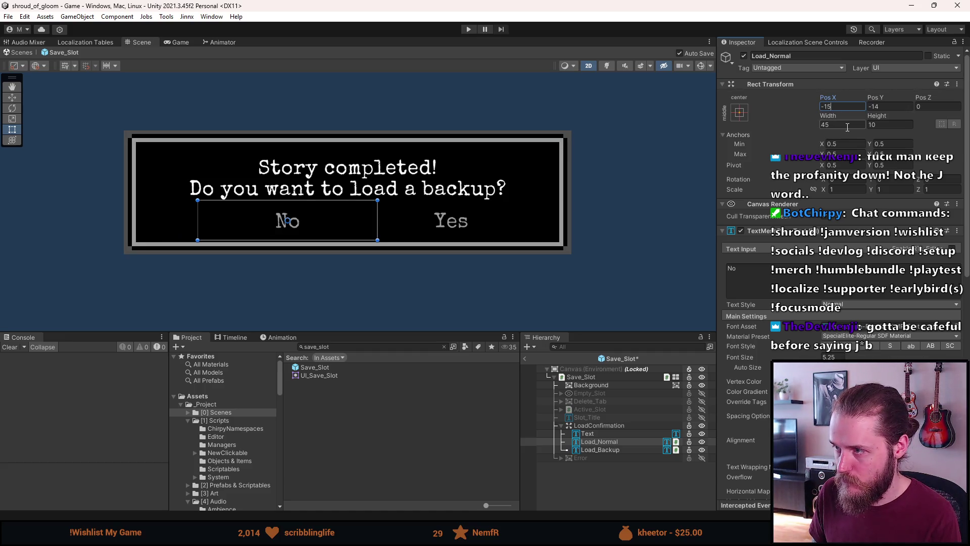
{"action": "left_click", "coordinate": [848, 125]}
{"action": "type", "text": "25"}
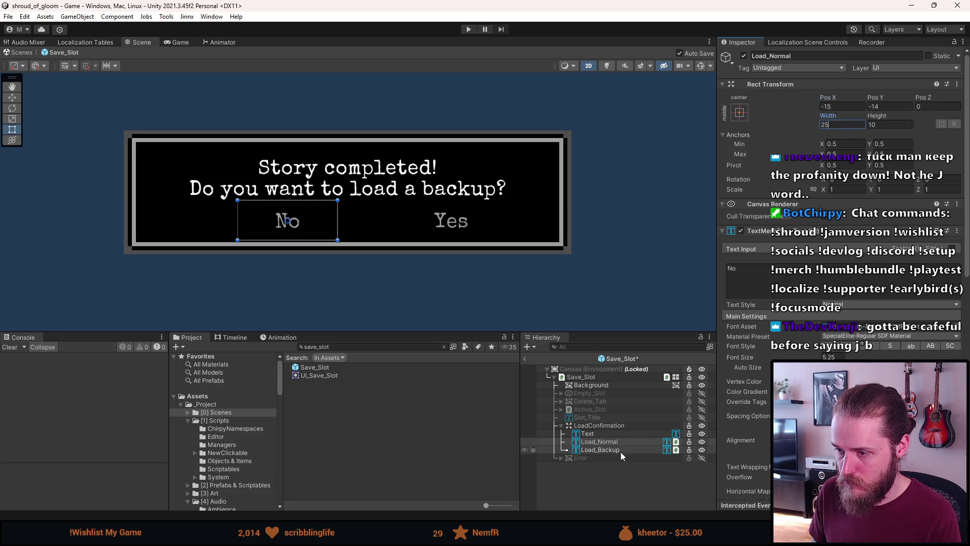
{"action": "left_click", "coordinate": [601, 449]}
Set the Yes button's Pos X to 15
{"action": "left_click", "coordinate": [832, 124]}
{"action": "left_click", "coordinate": [828, 106]}
{"action": "type", "text": "20"}
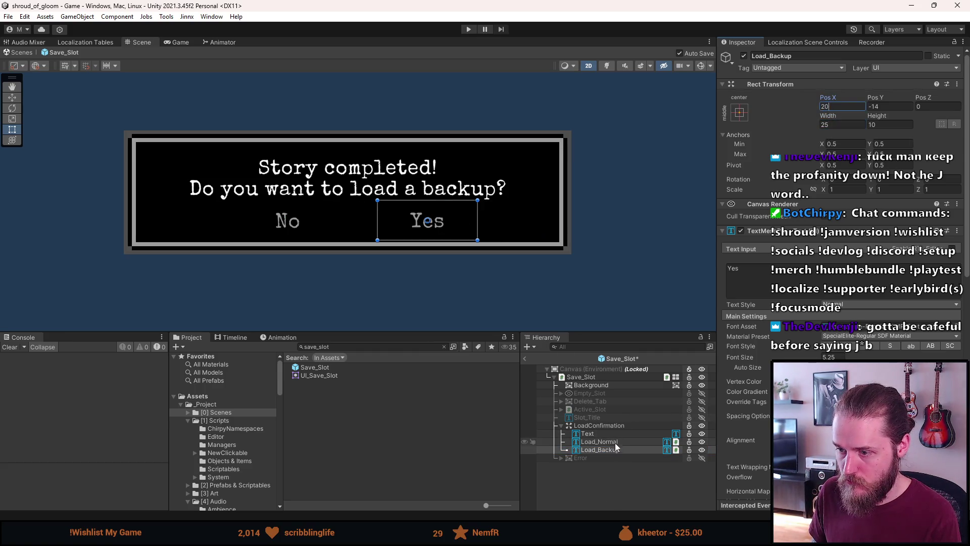
{"action": "left_click", "coordinate": [614, 443]}
{"action": "left_click", "coordinate": [611, 449]}
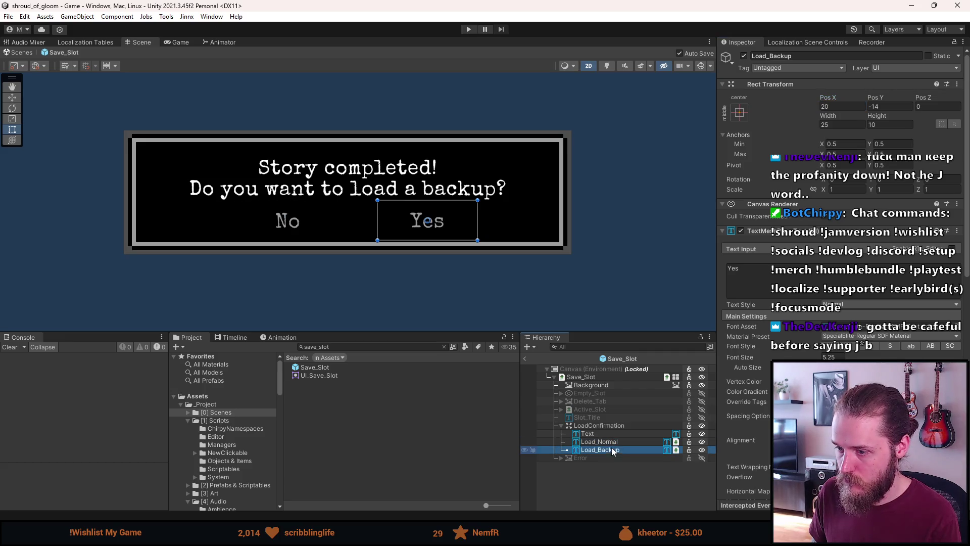
{"action": "left_click", "coordinate": [833, 106]}
{"action": "type", "text": "15"}
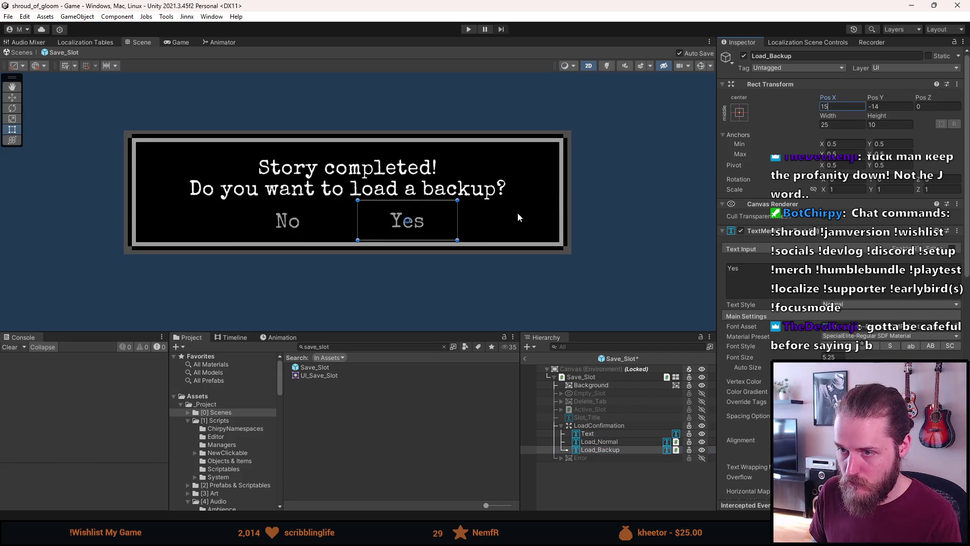
{"action": "left_click", "coordinate": [517, 218]}
{"action": "scroll", "coordinate": [516, 220], "scroll_direction": "down", "scroll_amount": 5}
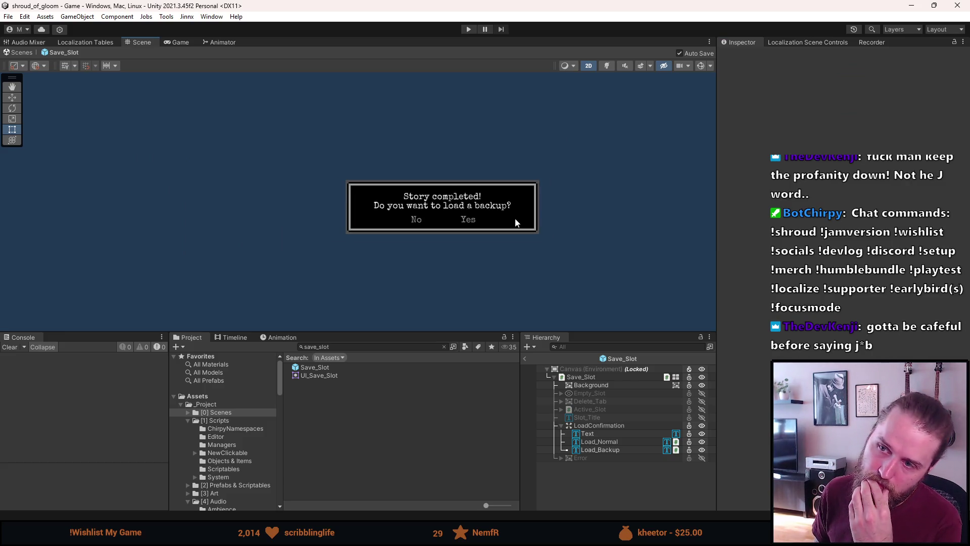
{"action": "scroll", "coordinate": [454, 215], "scroll_direction": "up", "scroll_amount": 5}
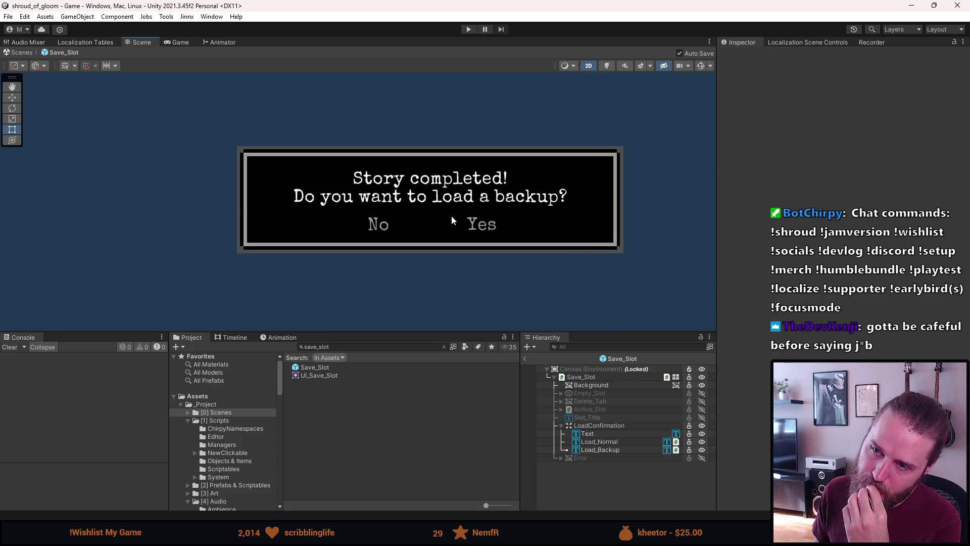
{"action": "scroll", "coordinate": [452, 220], "scroll_direction": "up", "scroll_amount": 2}
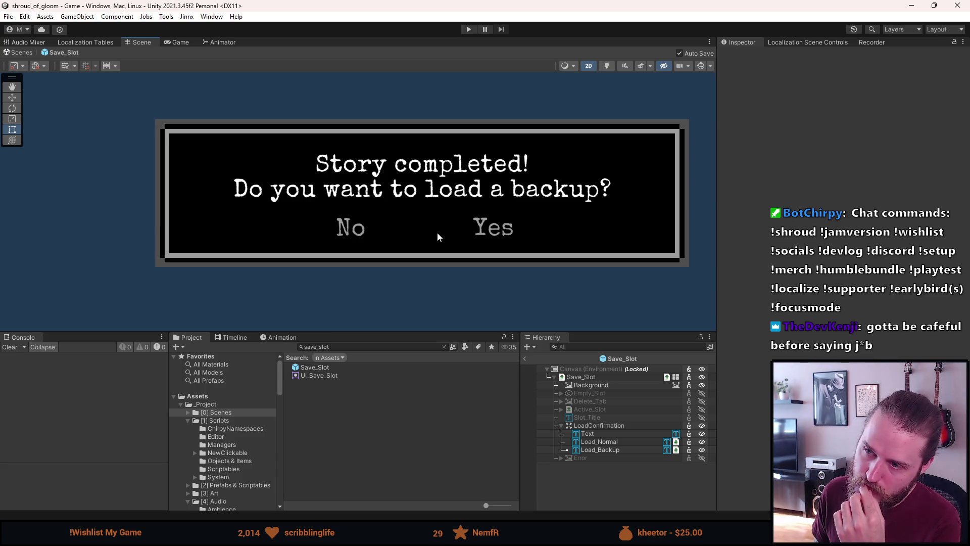
{"action": "scroll", "coordinate": [423, 246], "scroll_direction": "down", "scroll_amount": 3}
{"action": "scroll", "coordinate": [423, 246], "scroll_direction": "up", "scroll_amount": 2}
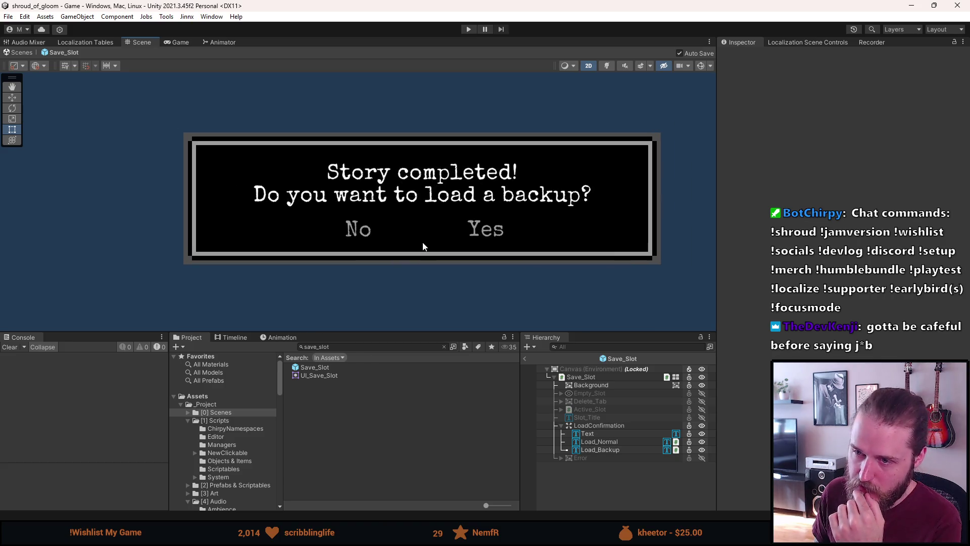
Raise the dialog's message text to Pos Y -3
{"action": "left_click", "coordinate": [595, 433]}
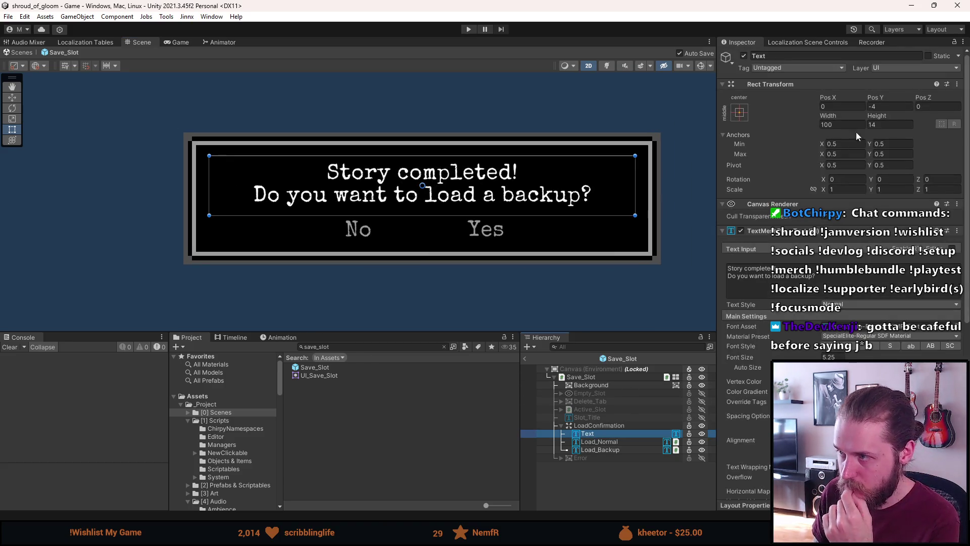
{"action": "left_click", "coordinate": [885, 107]}
{"action": "key", "text": "BackSpace"}
{"action": "type", "text": "3"}
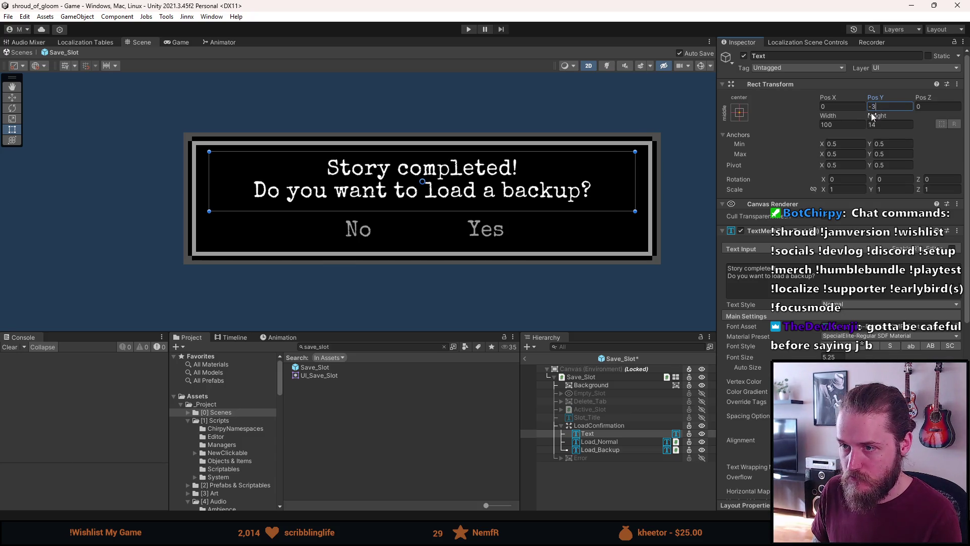
{"action": "left_click", "coordinate": [651, 215]}
{"action": "scroll", "coordinate": [600, 273], "scroll_direction": "down", "scroll_amount": 5}
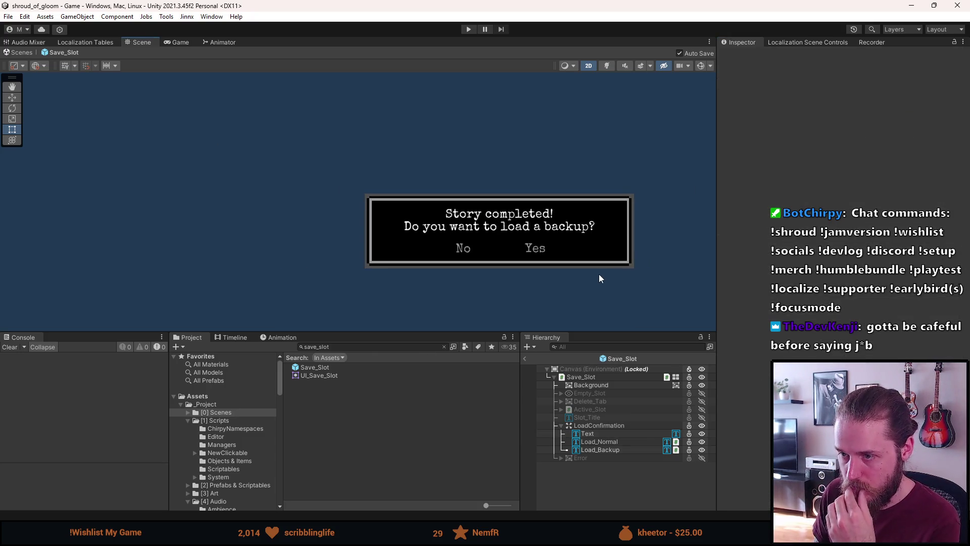
{"action": "scroll", "coordinate": [598, 277], "scroll_direction": "up", "scroll_amount": 5}
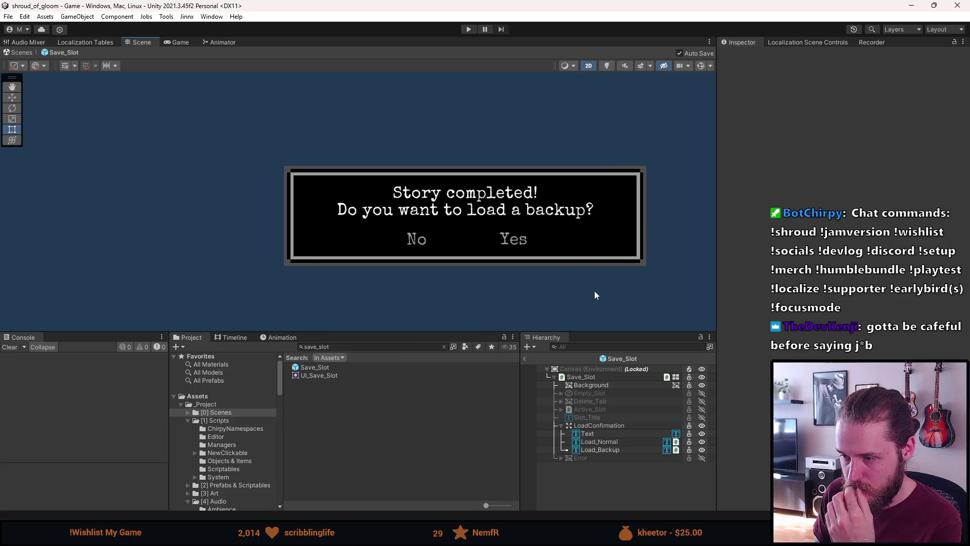
{"action": "left_click", "coordinate": [599, 441]}
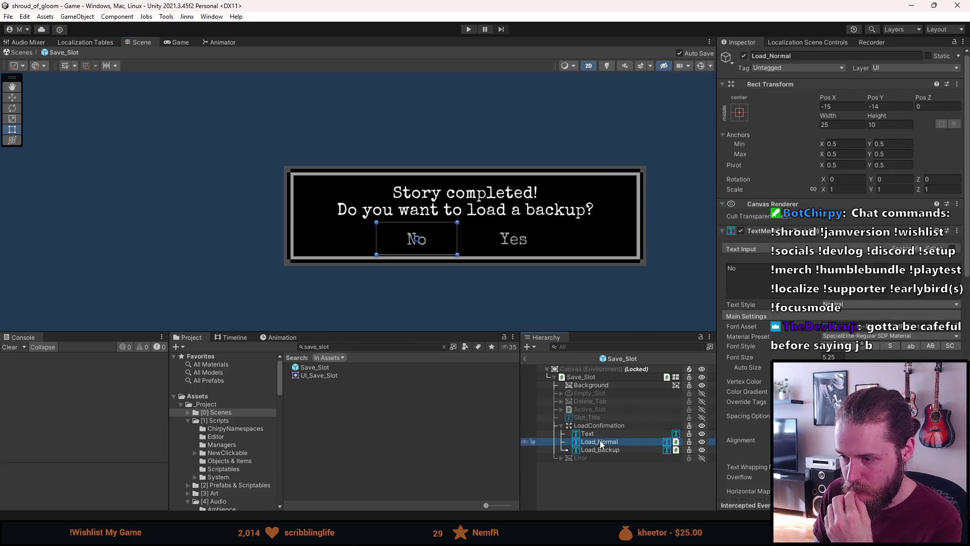
Add a Localize String Event component to the No option's text
{"action": "scroll", "coordinate": [791, 274], "scroll_direction": "down", "scroll_amount": 10}
{"action": "scroll", "coordinate": [791, 274], "scroll_direction": "up", "scroll_amount": 5}
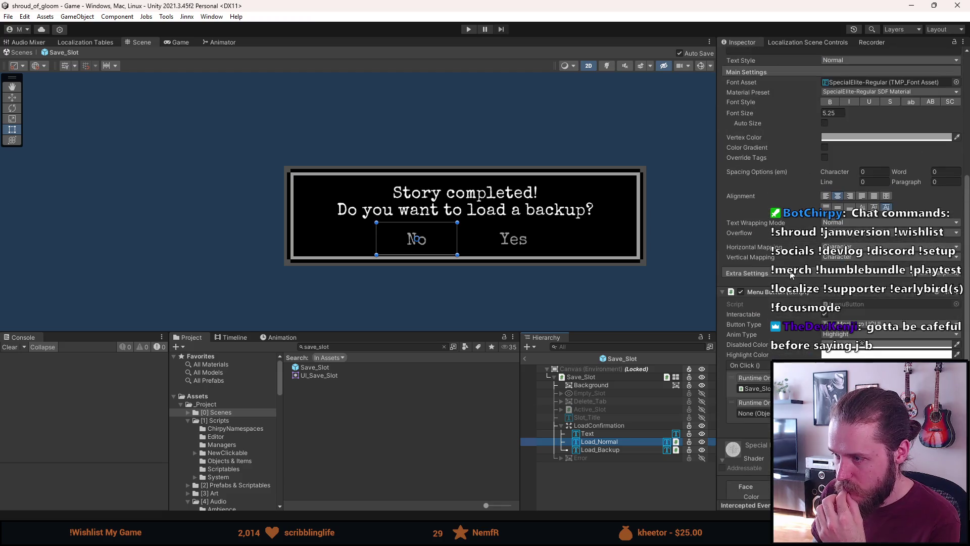
{"action": "scroll", "coordinate": [791, 274], "scroll_direction": "up", "scroll_amount": 5}
{"action": "right_click", "coordinate": [777, 230]}
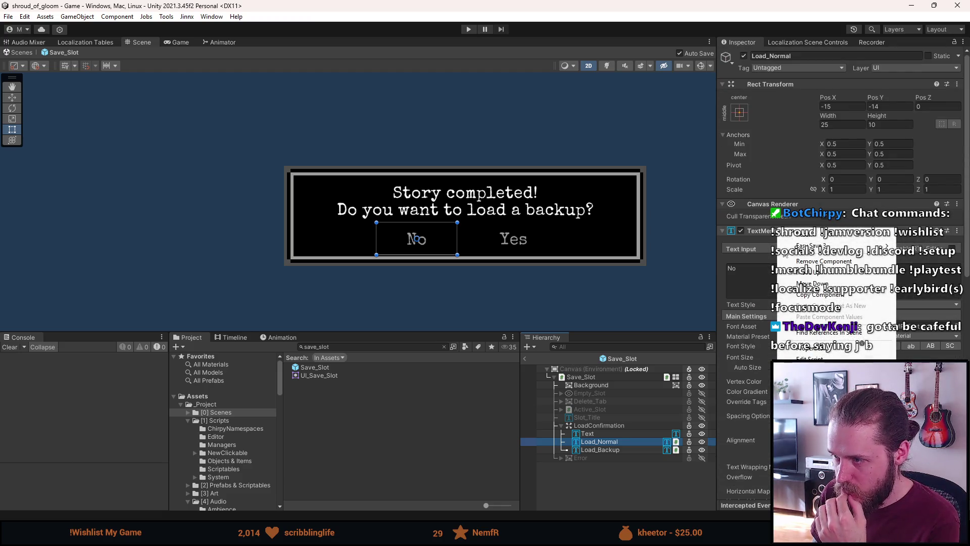
{"action": "left_click", "coordinate": [788, 370]}
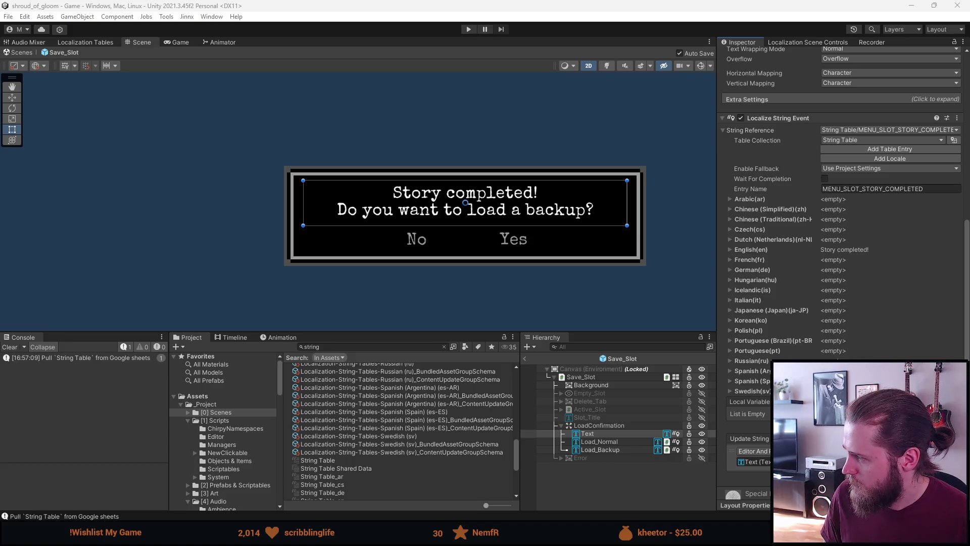
Clear the Console, pull the String Table from Google Sheets, and check the Swedish 'Spelet är avklarat!' entry
{"action": "left_click", "coordinate": [11, 347]}
{"action": "left_click_drag", "start_coordinate": [344, 333], "coordinate": [344, 372]}
{"action": "left_click_drag", "start_coordinate": [469, 287], "coordinate": [301, 250]}
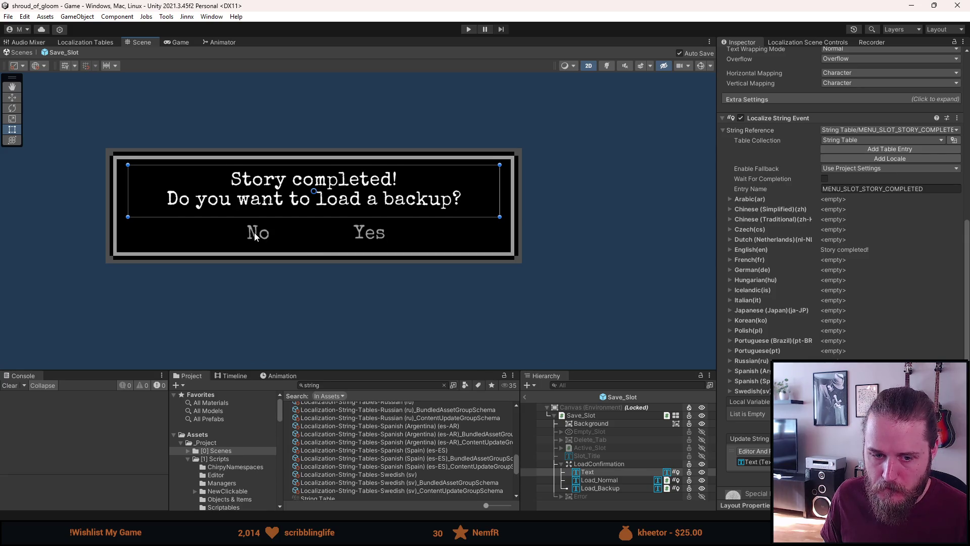
{"action": "scroll", "coordinate": [255, 236], "scroll_direction": "up", "scroll_amount": 2}
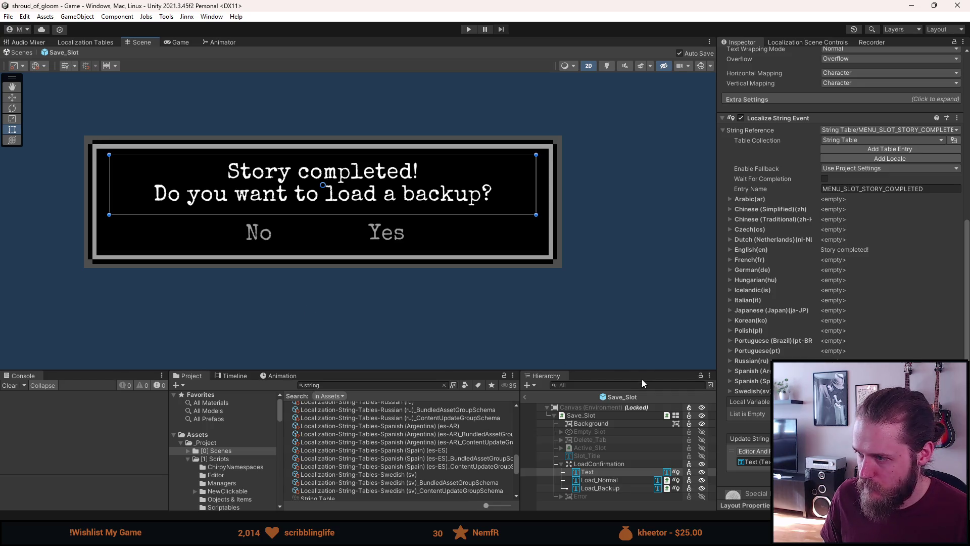
{"action": "scroll", "coordinate": [298, 491], "scroll_direction": "down", "scroll_amount": 2}
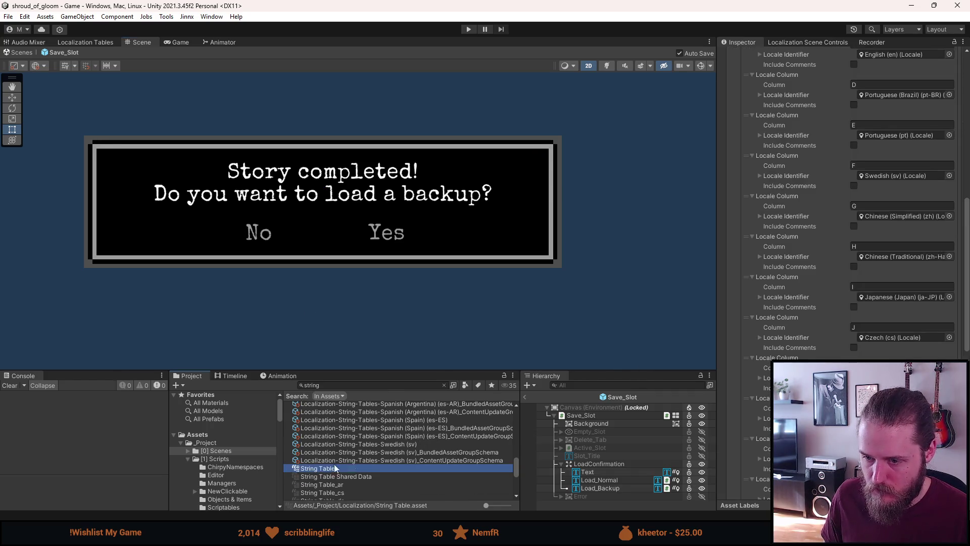
{"action": "left_click", "coordinate": [318, 468]}
{"action": "scroll", "coordinate": [839, 202], "scroll_direction": "down", "scroll_amount": 10}
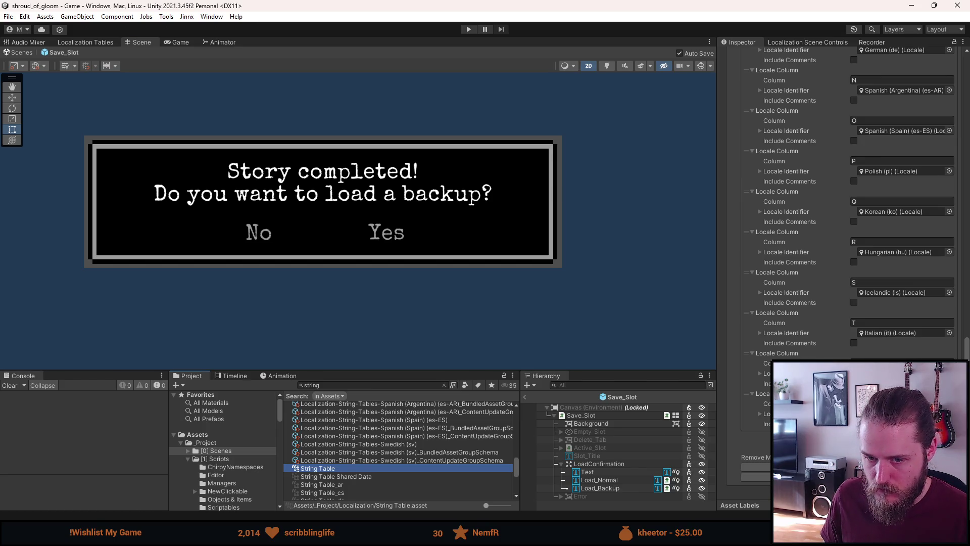
{"action": "left_click", "coordinate": [600, 472]}
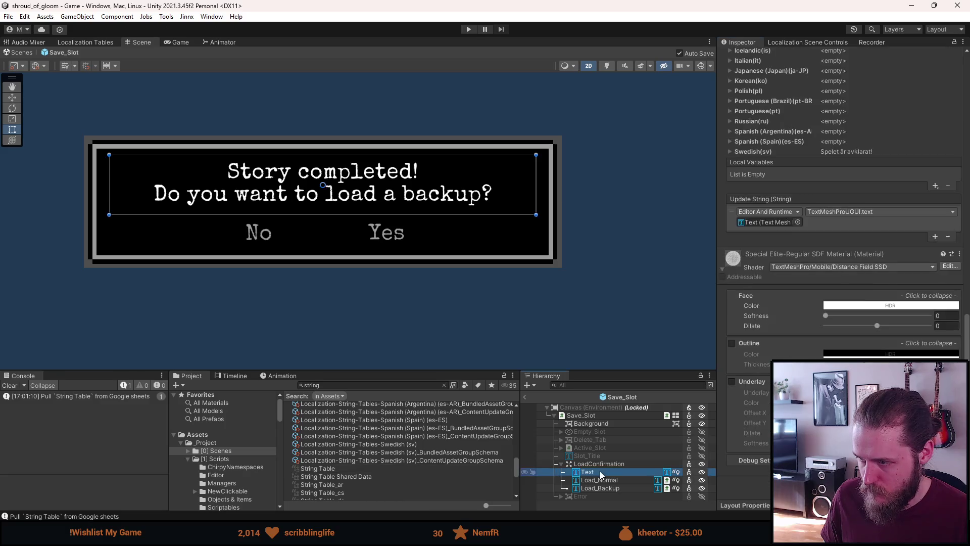
{"action": "scroll", "coordinate": [838, 202], "scroll_direction": "up", "scroll_amount": 10}
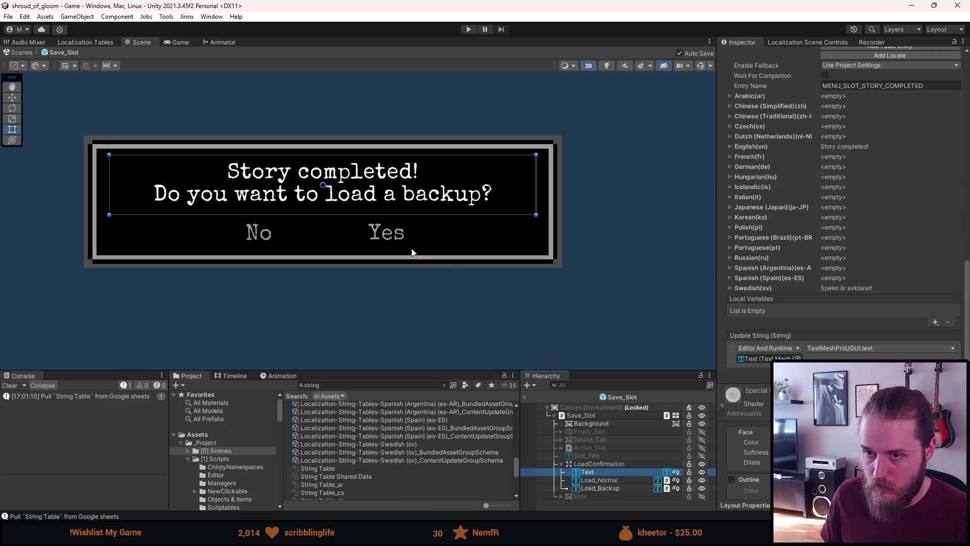
{"action": "scroll", "coordinate": [411, 250], "scroll_direction": "down", "scroll_amount": 2}
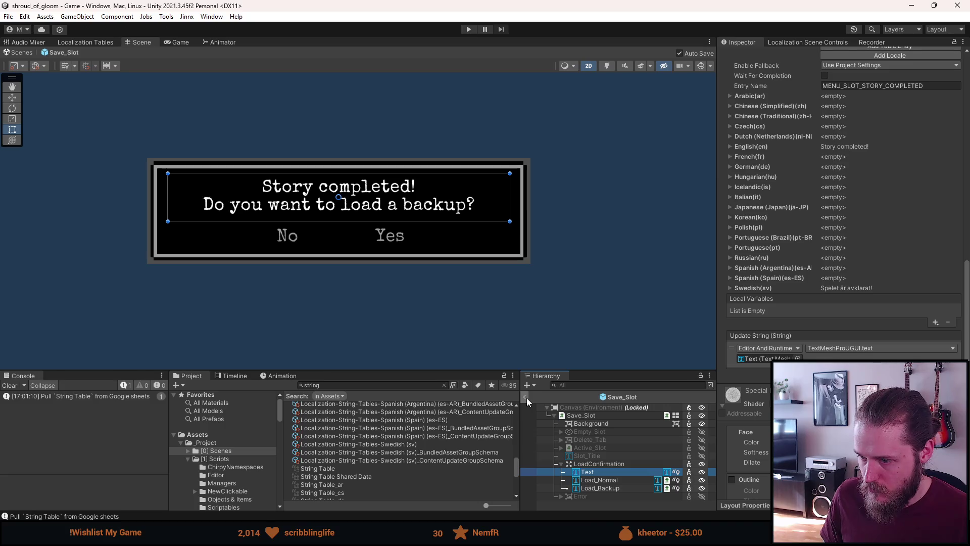
{"action": "left_click", "coordinate": [595, 480]}
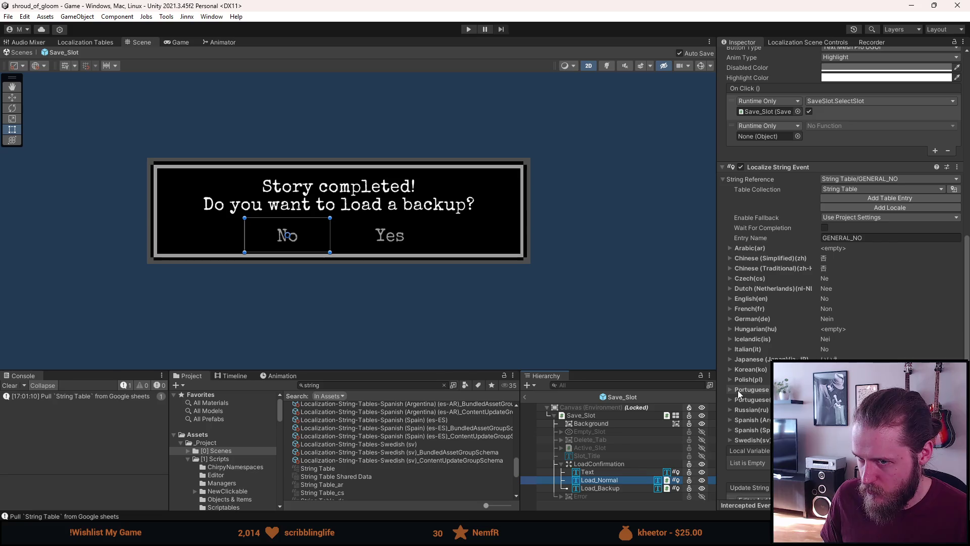
{"action": "scroll", "coordinate": [738, 390], "scroll_direction": "up", "scroll_amount": 4}
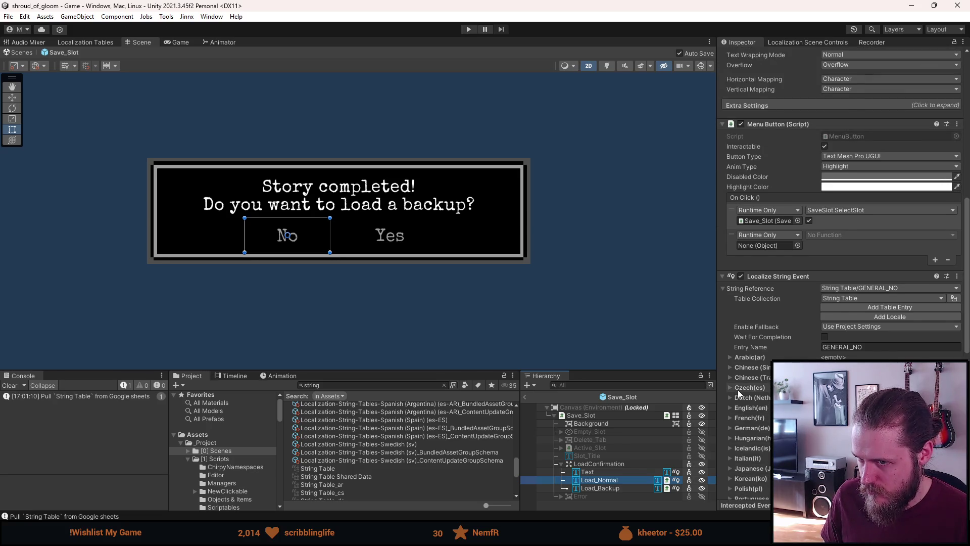
{"action": "scroll", "coordinate": [738, 389], "scroll_direction": "up", "scroll_amount": 2}
{"action": "scroll", "coordinate": [737, 389], "scroll_direction": "up", "scroll_amount": 15}
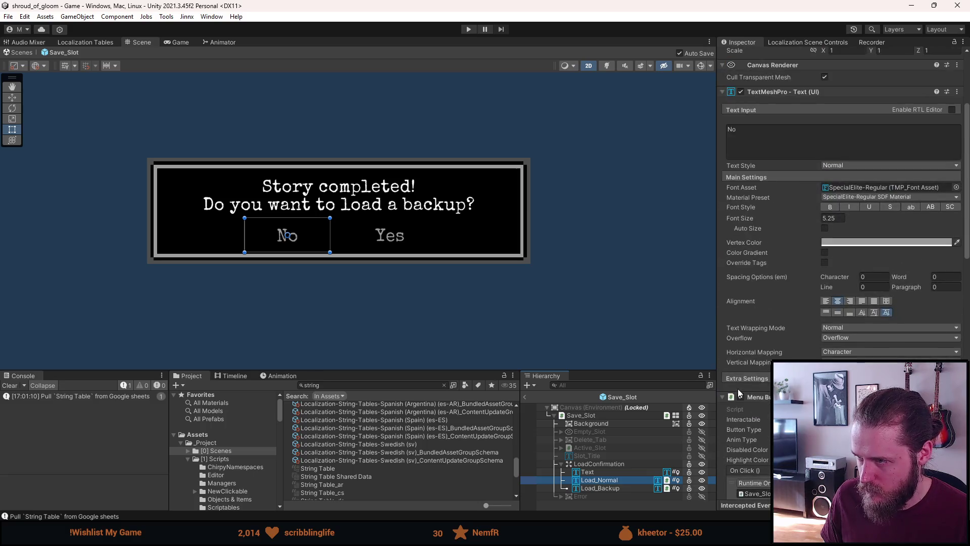
{"action": "scroll", "coordinate": [798, 319], "scroll_direction": "down", "scroll_amount": 10}
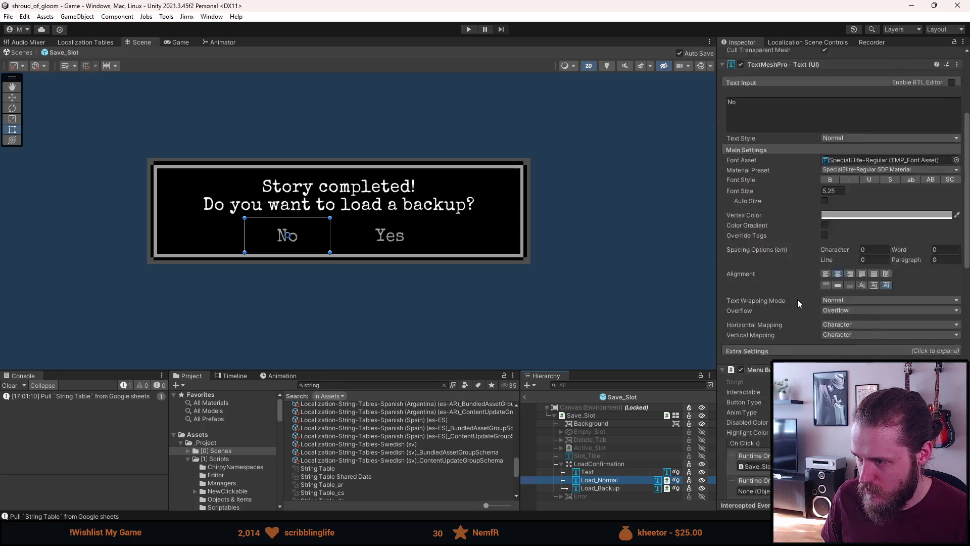
{"action": "scroll", "coordinate": [798, 303], "scroll_direction": "down", "scroll_amount": 7}
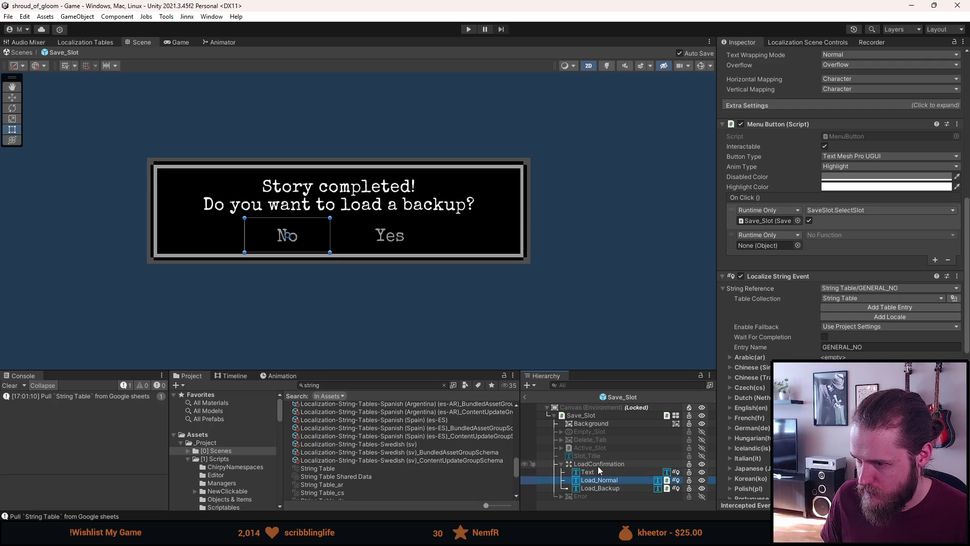
Exit prefab mode, search the Project for 'save_', and open the Save_Slot prefab
{"action": "left_click", "coordinate": [523, 397]}
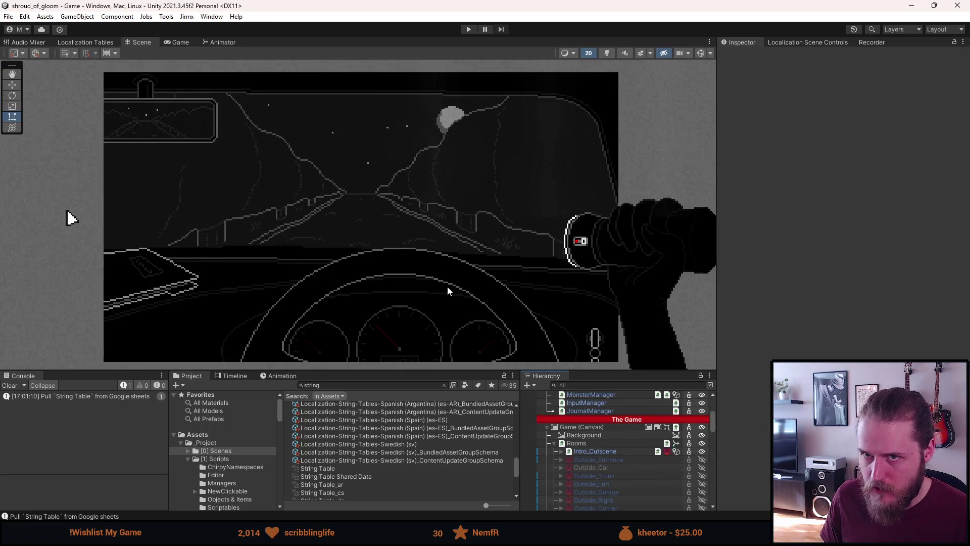
{"action": "left_click", "coordinate": [324, 385]}
{"action": "type", "text": "s"}
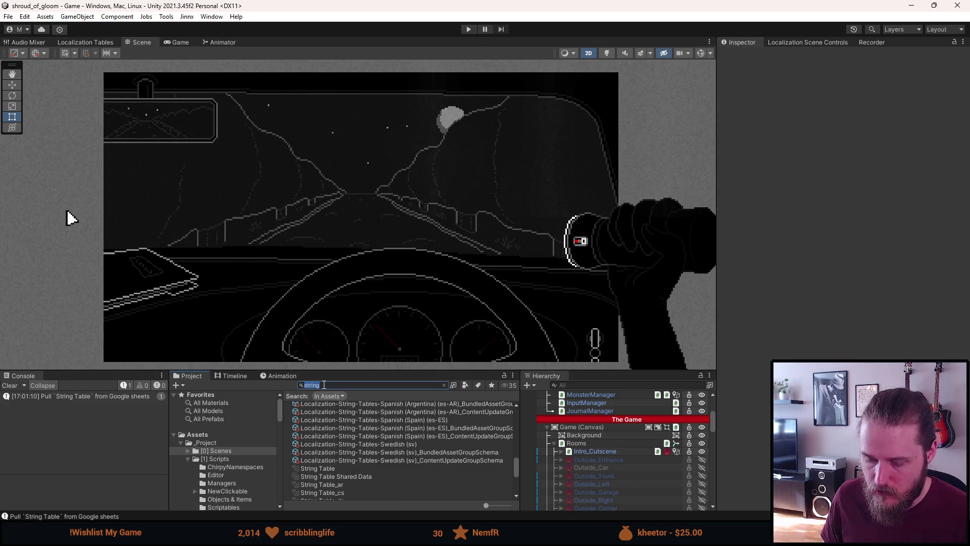
{"action": "type", "text": "ave"}
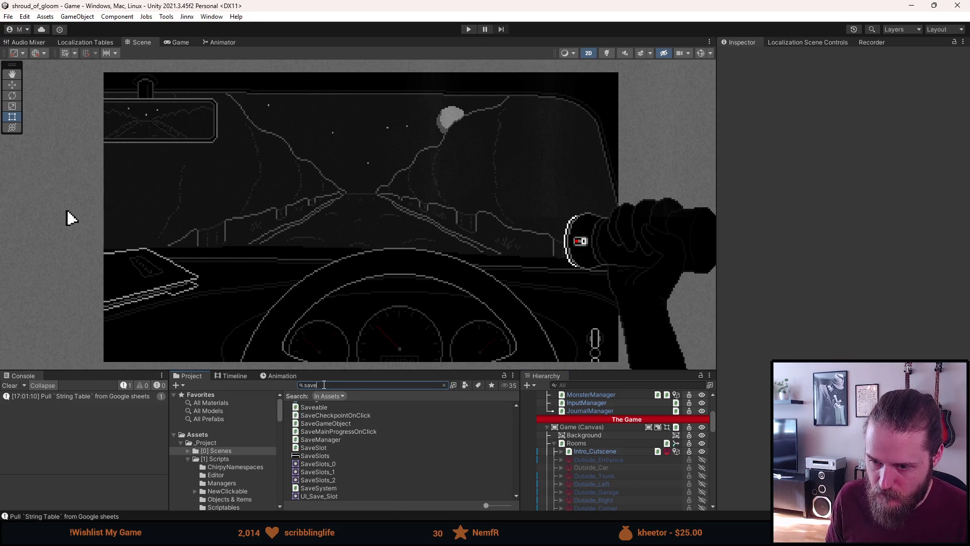
{"action": "type", "text": "_"}
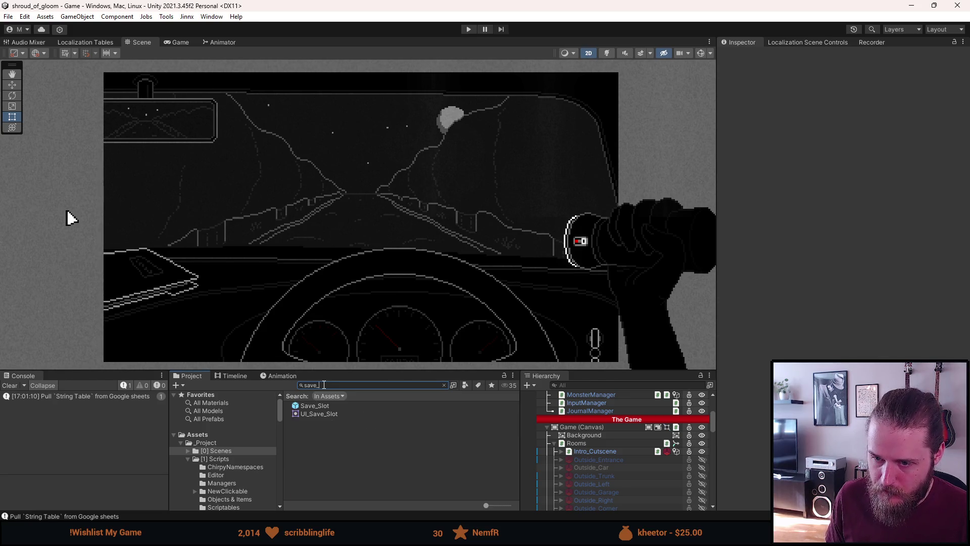
{"action": "double_click", "coordinate": [323, 407]}
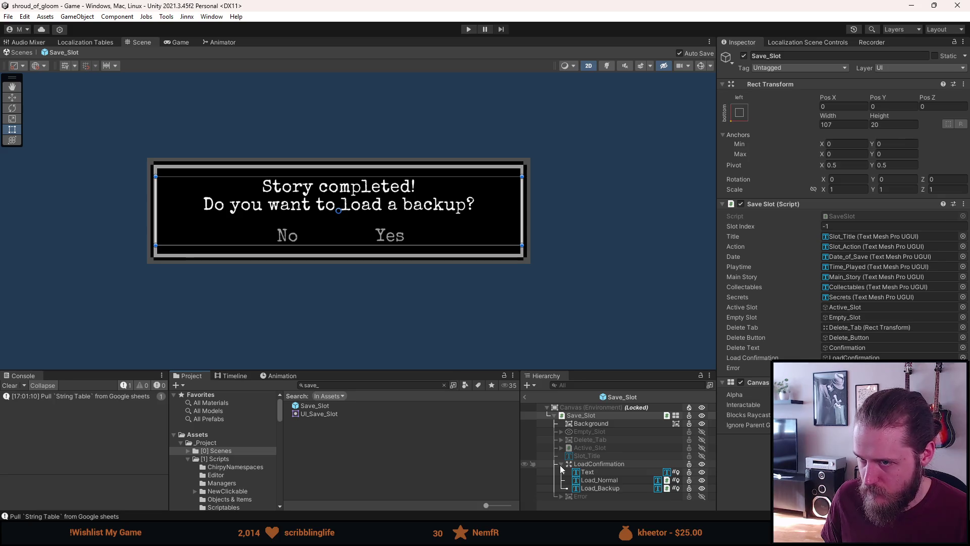
Check Load_Normal's On Click, then open the Save_Slot root's SaveSlot script in Visual Studio
{"action": "left_click", "coordinate": [599, 480]}
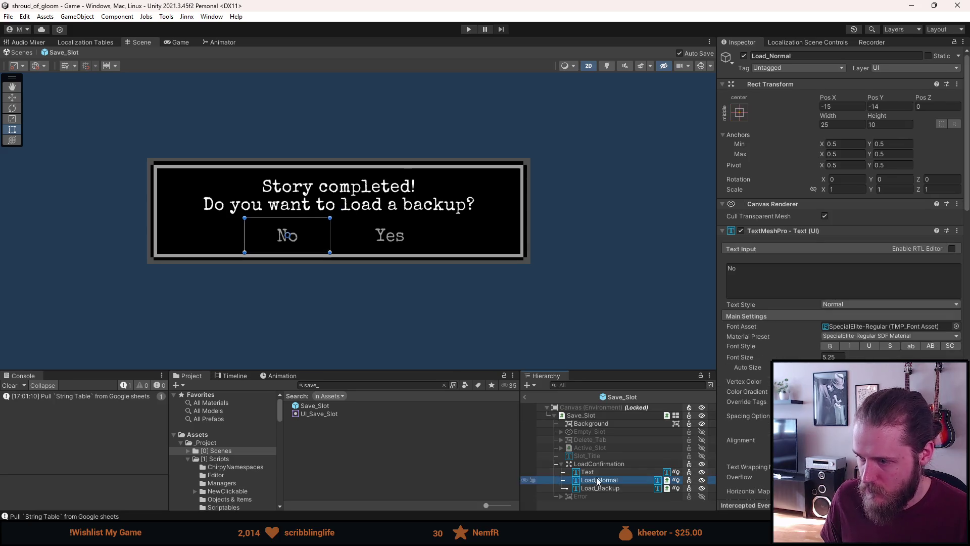
{"action": "scroll", "coordinate": [769, 409], "scroll_direction": "down", "scroll_amount": 5}
{"action": "scroll", "coordinate": [768, 409], "scroll_direction": "down", "scroll_amount": 3}
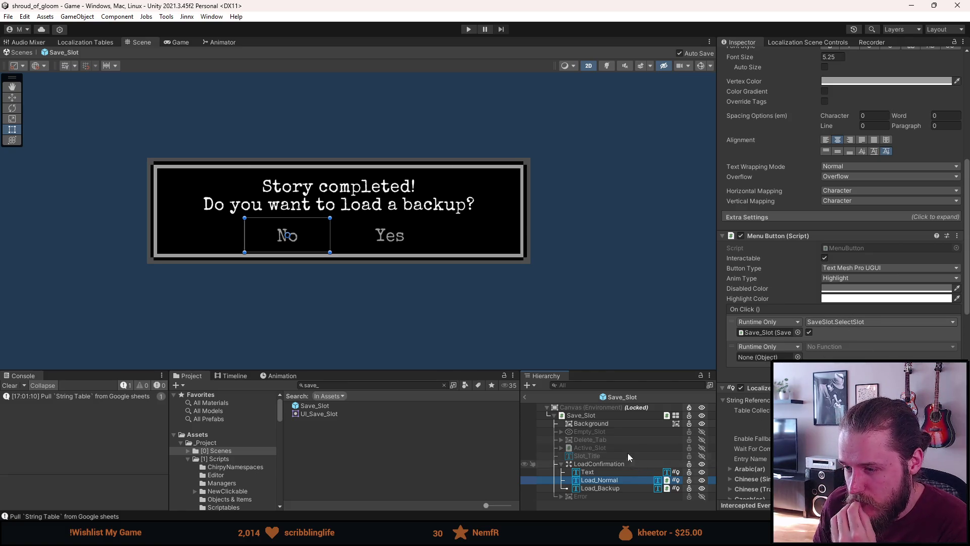
{"action": "left_click", "coordinate": [601, 415]}
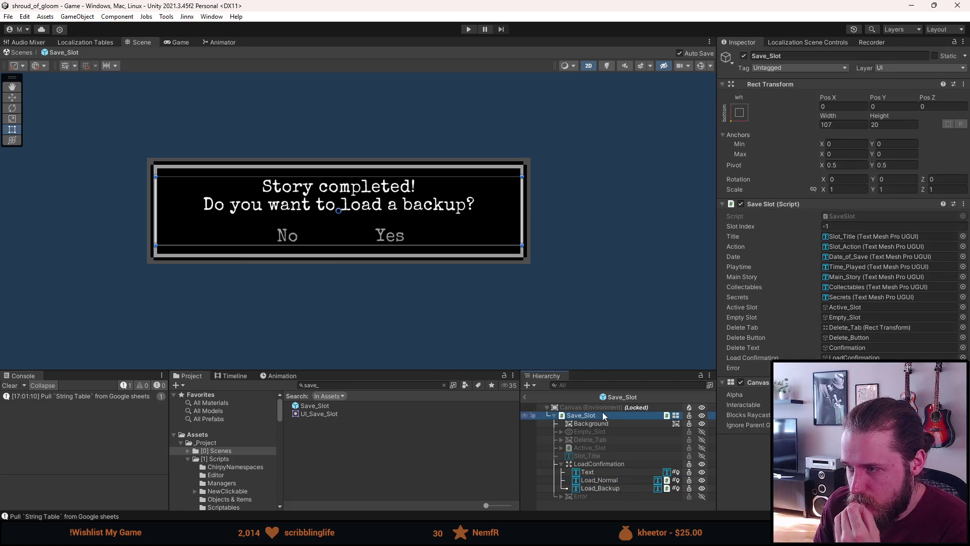
{"action": "double_click", "coordinate": [856, 219]}
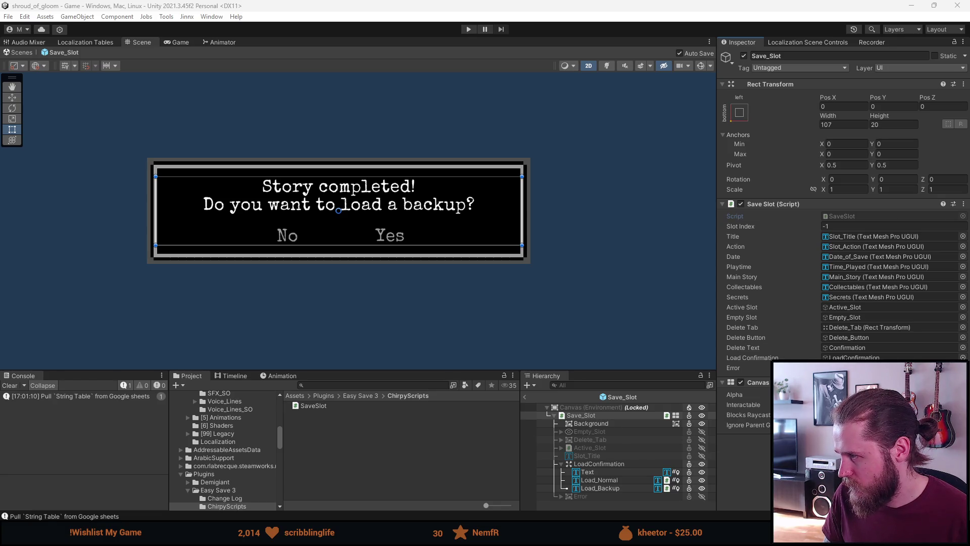
{"action": "left_click", "coordinate": [599, 480]}
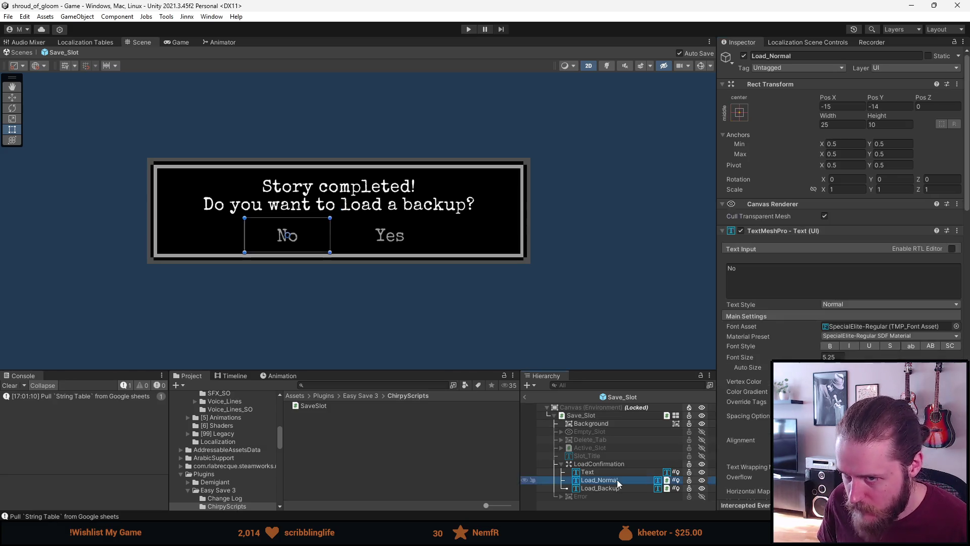
Rename the Load_Normal button object to Load_No
{"action": "left_click", "coordinate": [808, 59]}
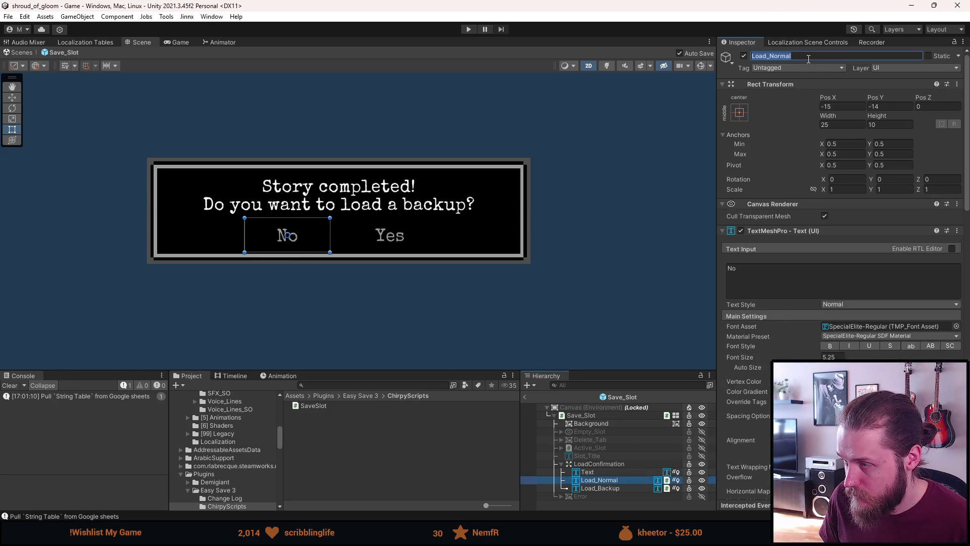
{"action": "key", "text": "BackSpace"}
{"action": "key", "text": "BackSpace"}
{"action": "key", "text": "BackSpace"}
{"action": "type", "text": "No"}
{"action": "key", "text": "Return"}
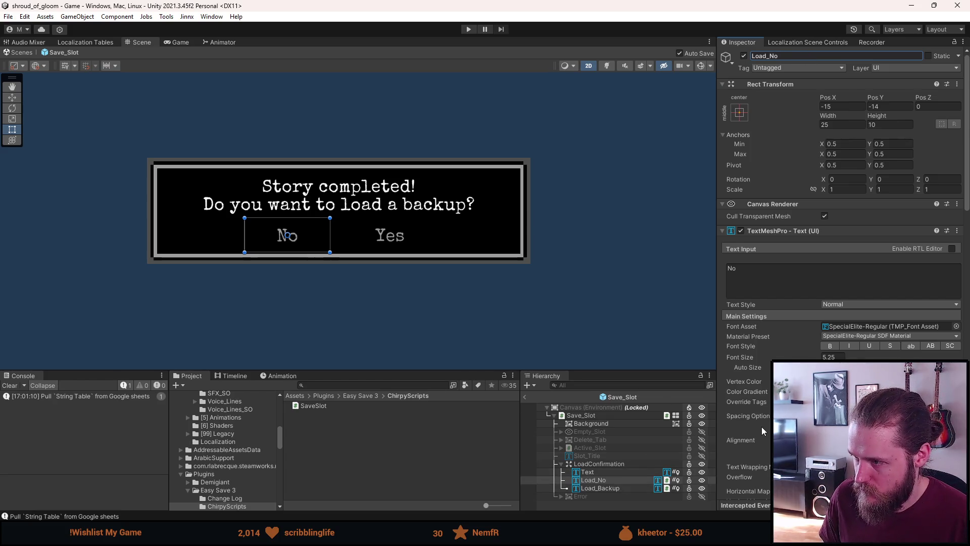
Scroll down to the No button's On Click event and view its available functions
{"action": "scroll", "coordinate": [765, 431], "scroll_direction": "down", "scroll_amount": 1}
{"action": "scroll", "coordinate": [765, 431], "scroll_direction": "down", "scroll_amount": 8}
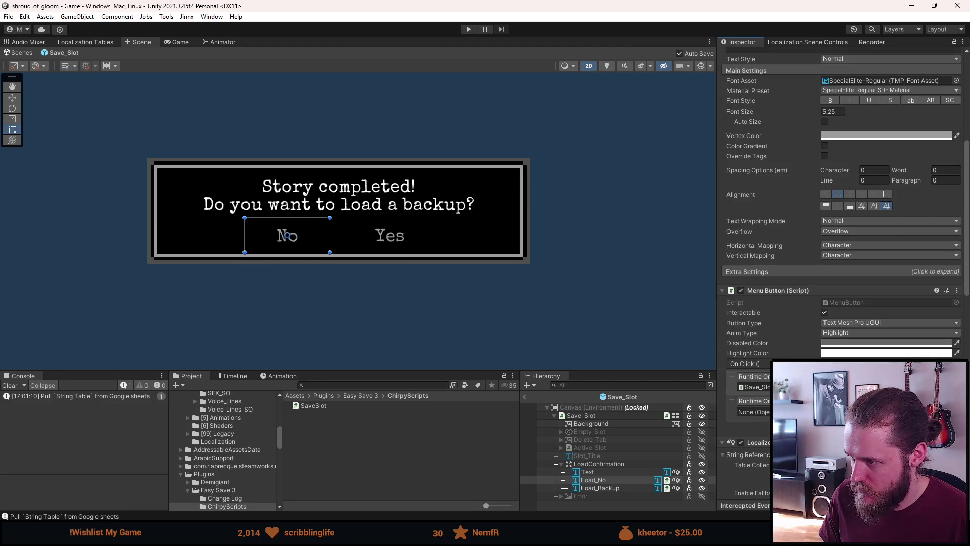
{"action": "left_click", "coordinate": [858, 376]}
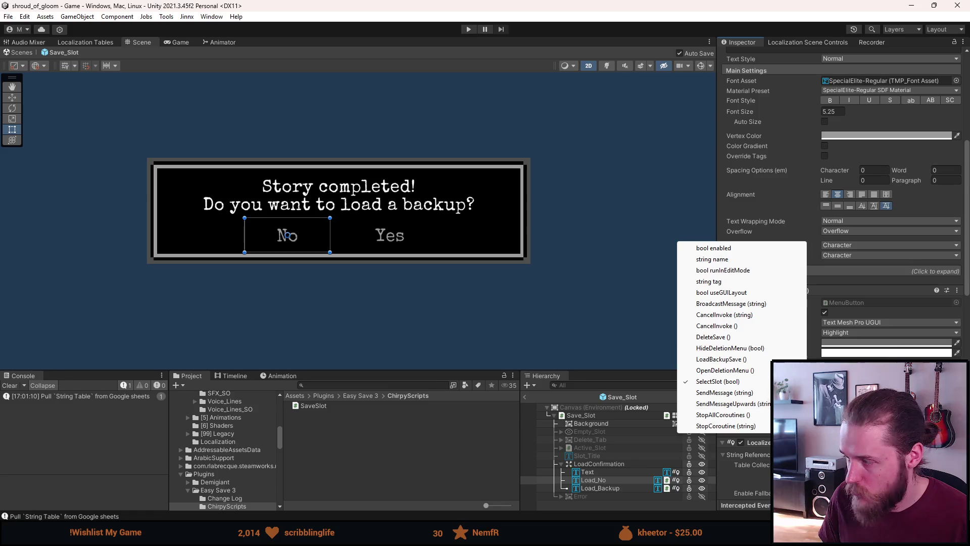
Close the On Click function list, leaving SaveSlot.SelectSlot unchanged
{"action": "left_click", "coordinate": [734, 403]}
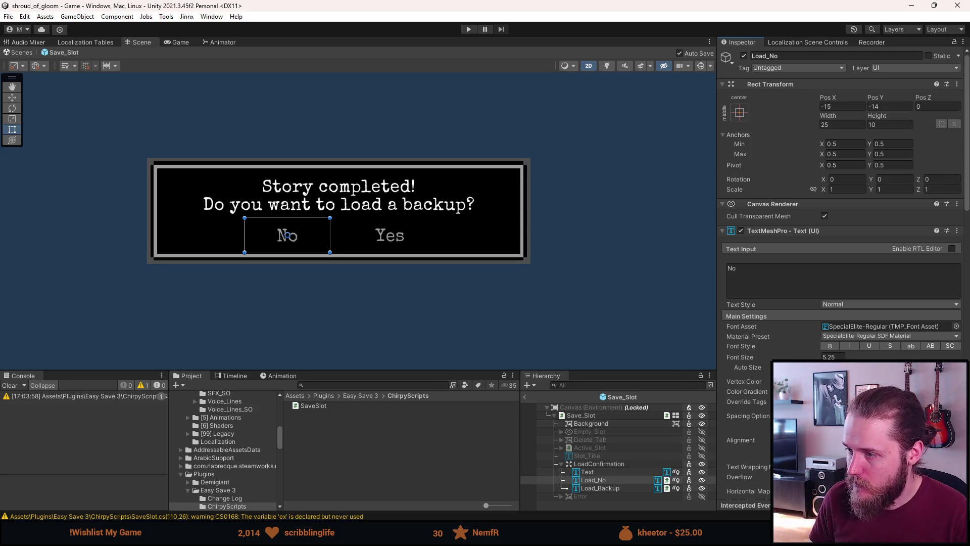
Make the No button call SaveSlot.UpdateSlot (bool), then collapse and deactivate LoadConfirmation
{"action": "scroll", "coordinate": [903, 330], "scroll_direction": "down", "scroll_amount": 2}
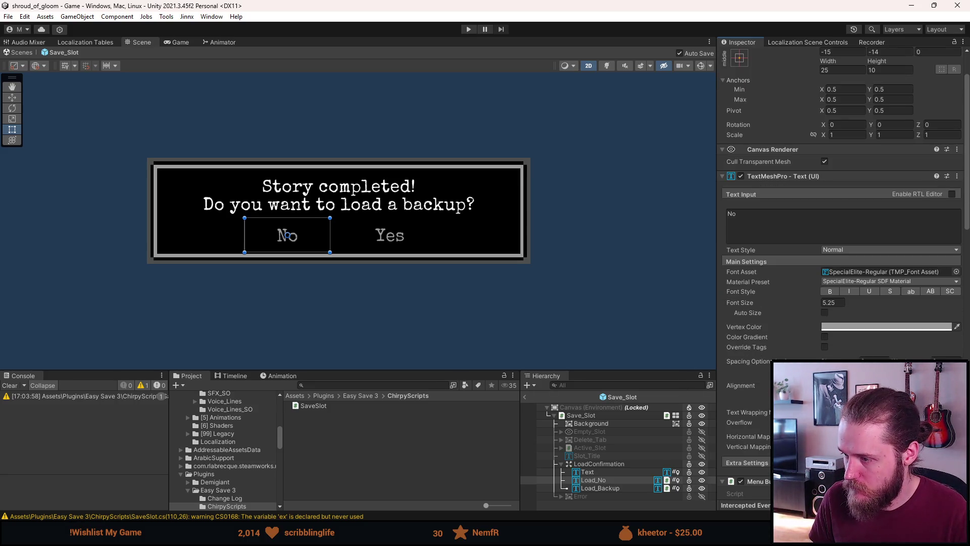
{"action": "scroll", "coordinate": [841, 244], "scroll_direction": "down", "scroll_amount": 12}
{"action": "left_click", "coordinate": [841, 240]}
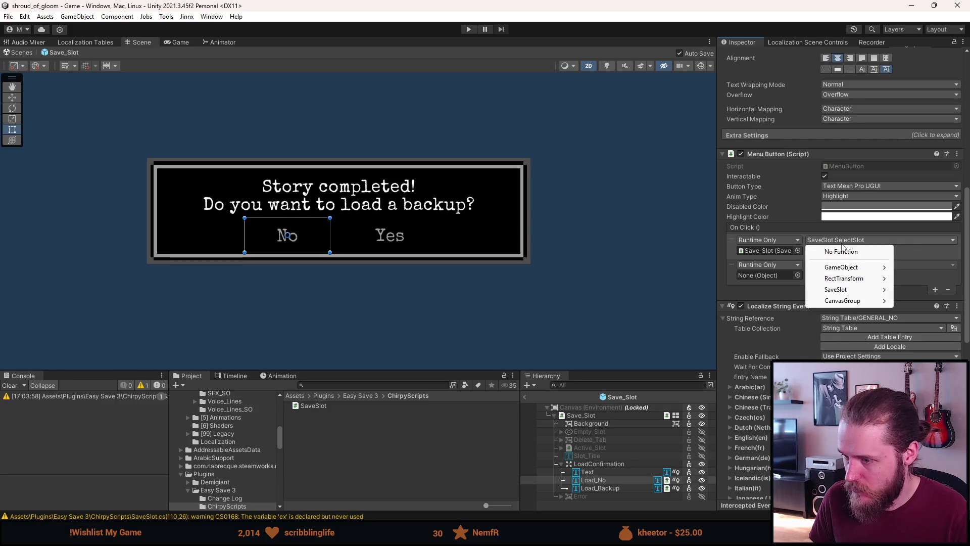
{"action": "mouse_move", "coordinate": [838, 290]}
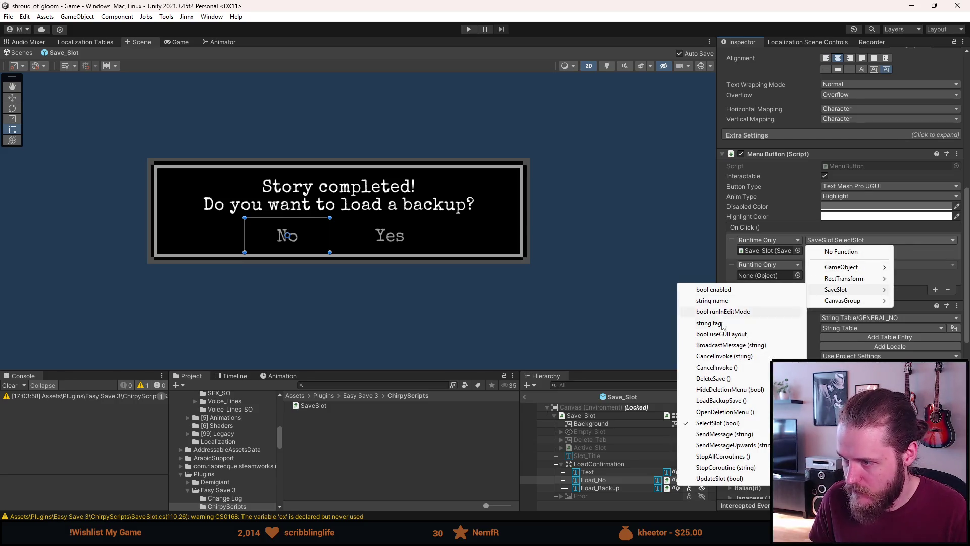
{"action": "left_click", "coordinate": [722, 478]}
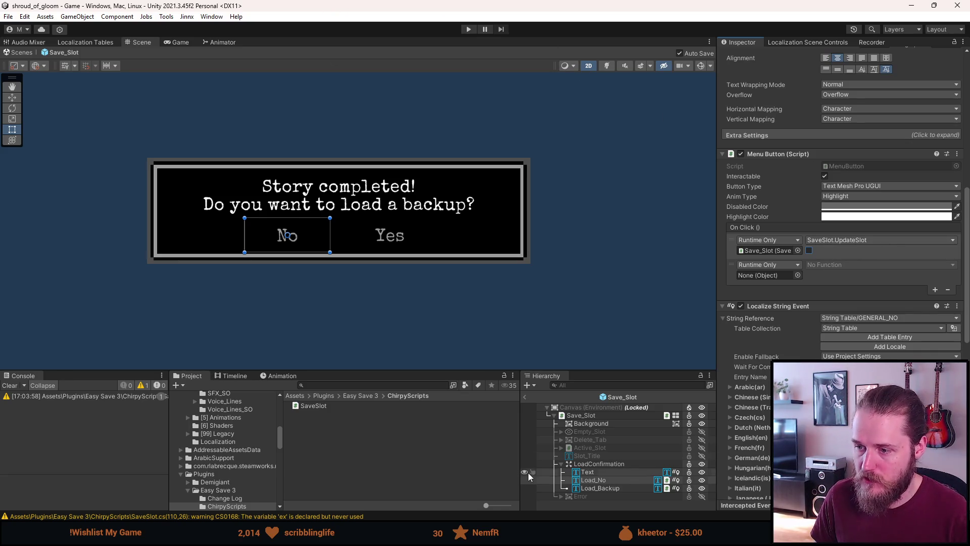
{"action": "left_click", "coordinate": [560, 463]}
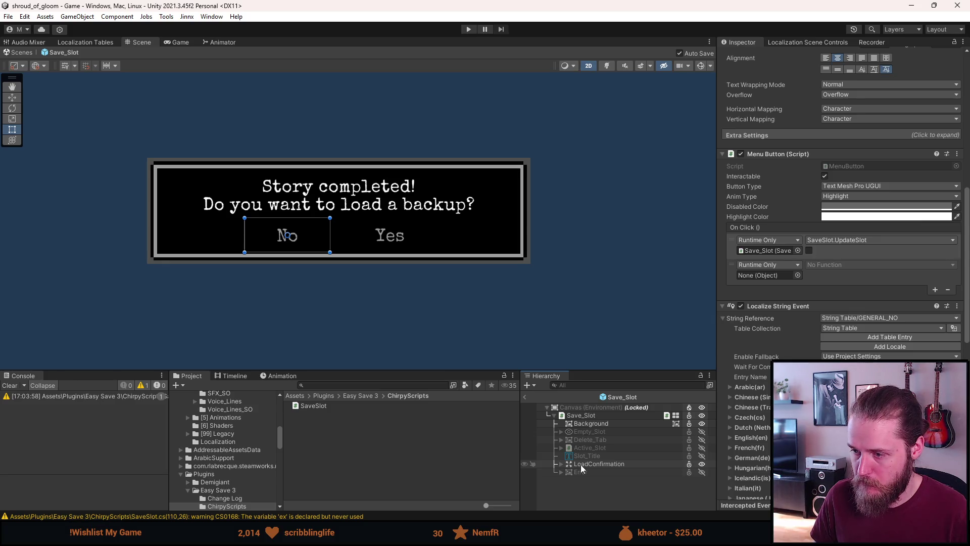
{"action": "key", "text": "alt+shift+a"}
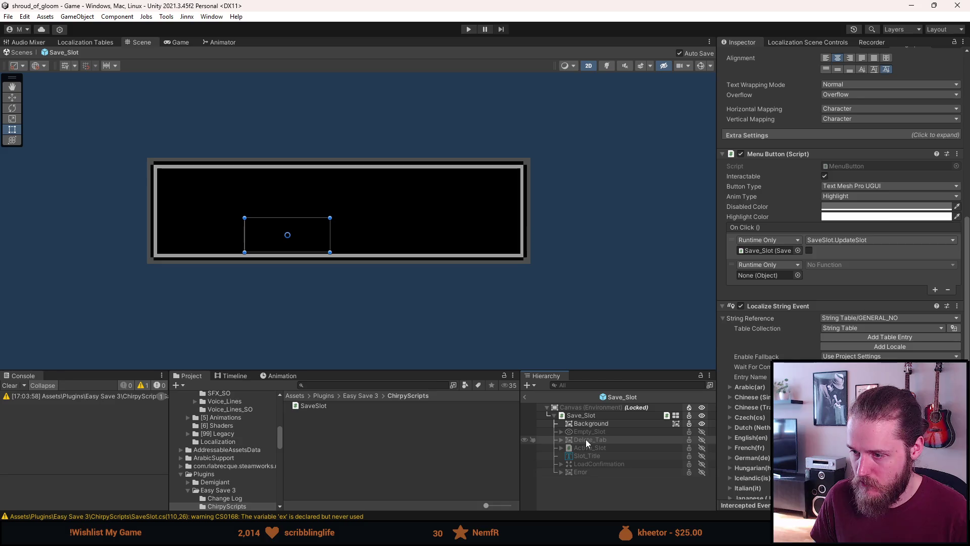
Activate Slot_Title and the Empty_Slot 'New Game' content, exit prefab mode, and enter Play mode
{"action": "key", "text": "a"}
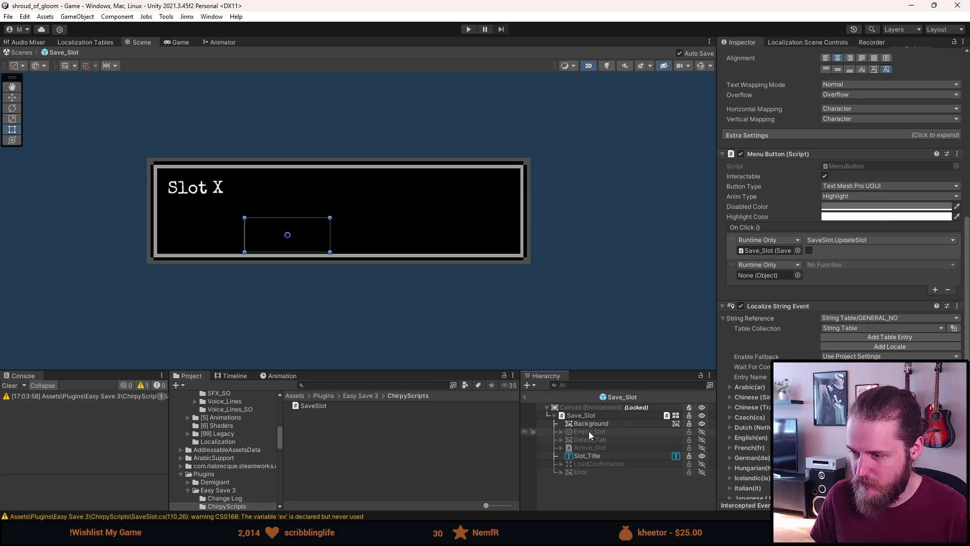
{"action": "key", "text": "alt+shift+a"}
{"action": "left_click", "coordinate": [555, 499]}
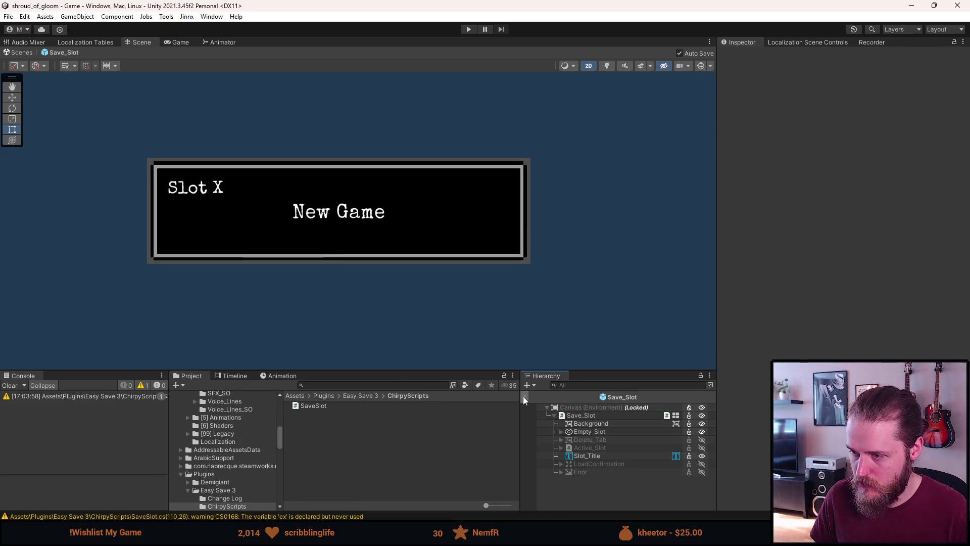
{"action": "left_click", "coordinate": [524, 397]}
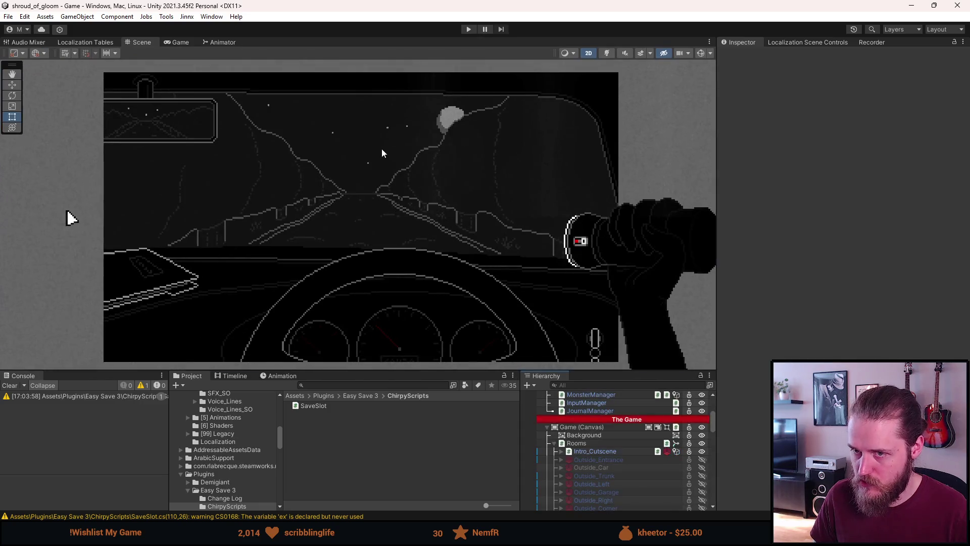
{"action": "left_click", "coordinate": [461, 29]}
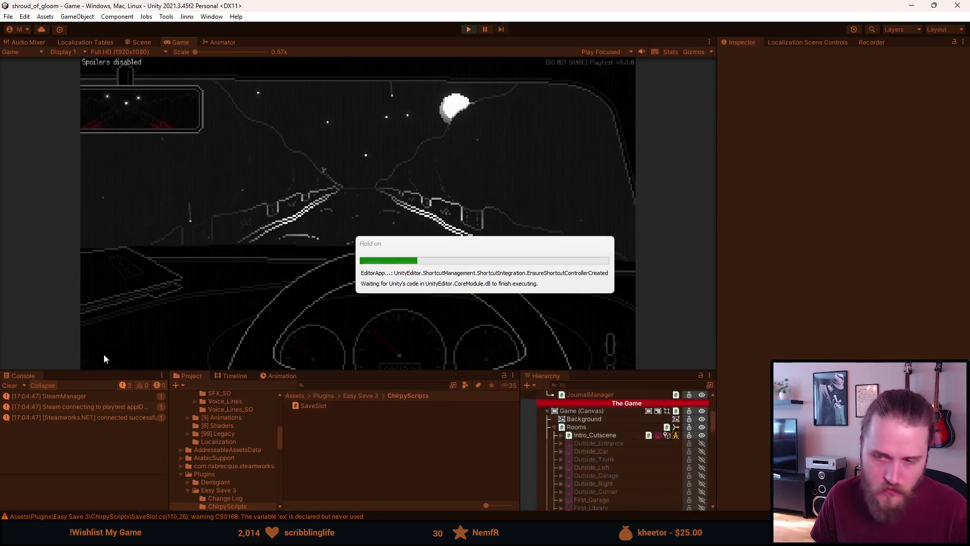
Save and quit to the main menu, maximize the Game view, and open the save slots
{"action": "key", "text": "Escape"}
{"action": "left_click", "coordinate": [372, 268]}
{"action": "key", "text": "alt+Tab"}
{"action": "key", "text": "Escape"}
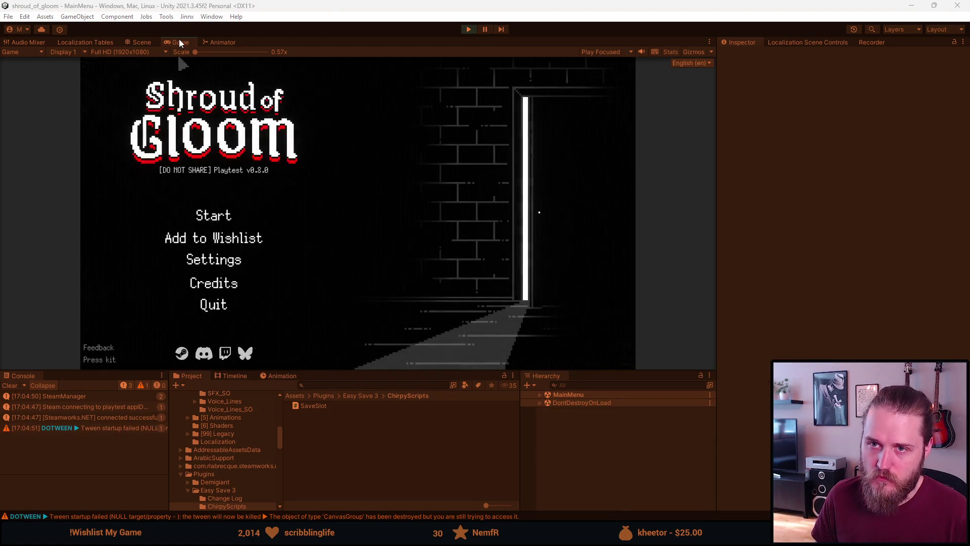
{"action": "double_click", "coordinate": [179, 42]}
{"action": "left_click", "coordinate": [284, 288]}
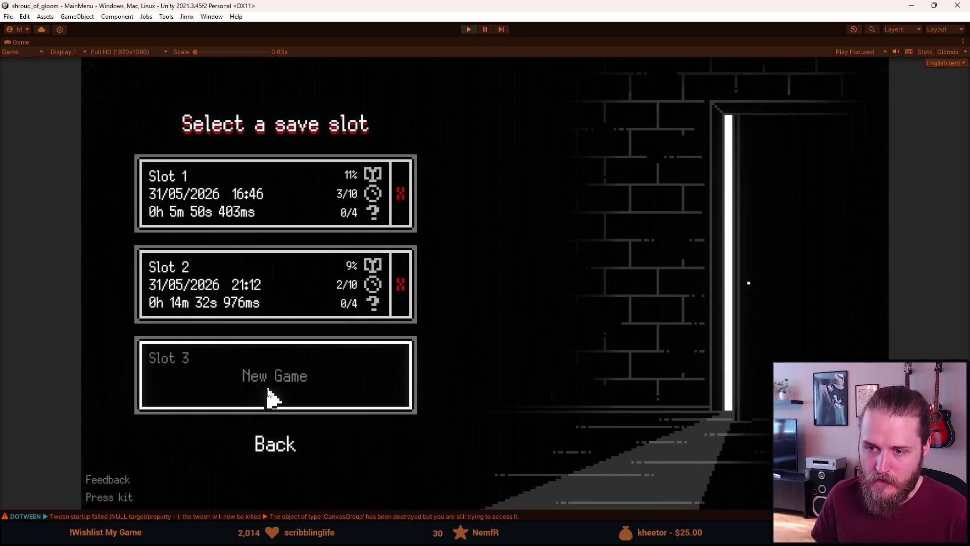
Decline Slot 2's delete prompt with No, keeping the save, then go Back to the main menu
{"action": "left_click", "coordinate": [401, 286]}
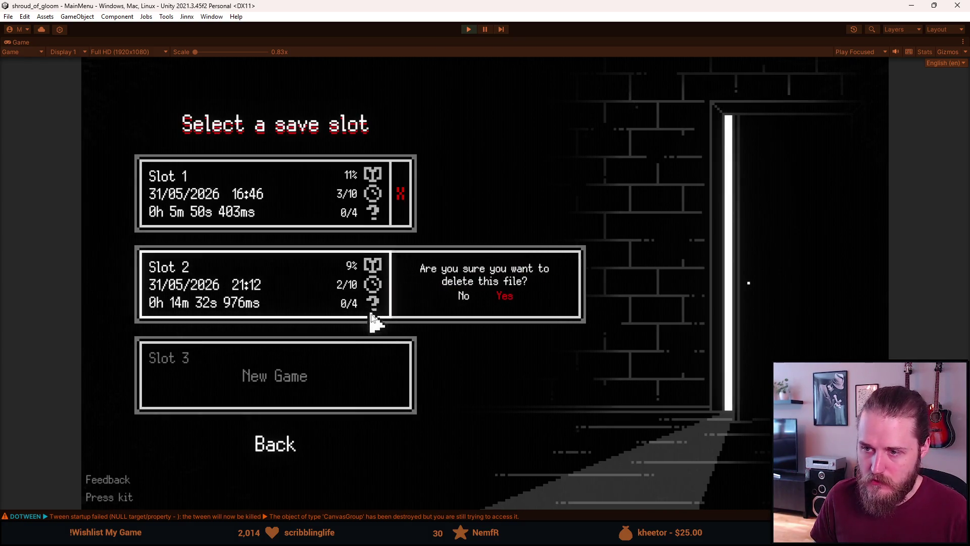
{"action": "left_click", "coordinate": [463, 303]}
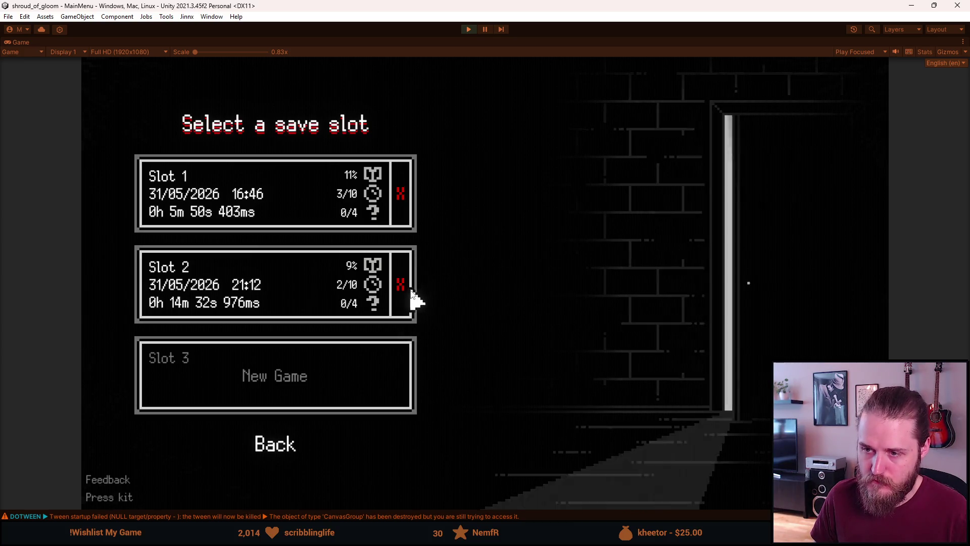
{"action": "left_click", "coordinate": [401, 288]}
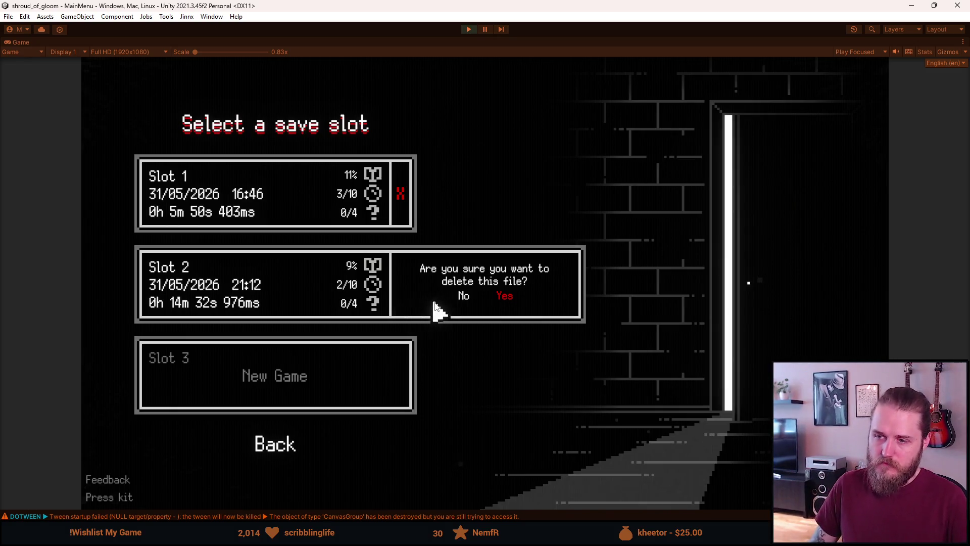
{"action": "left_click", "coordinate": [460, 302]}
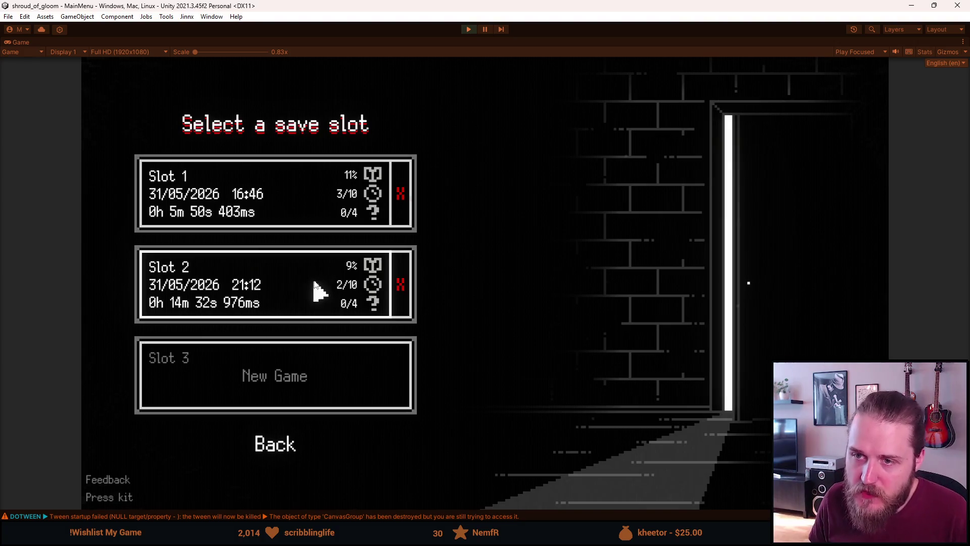
{"action": "left_click", "coordinate": [276, 447]}
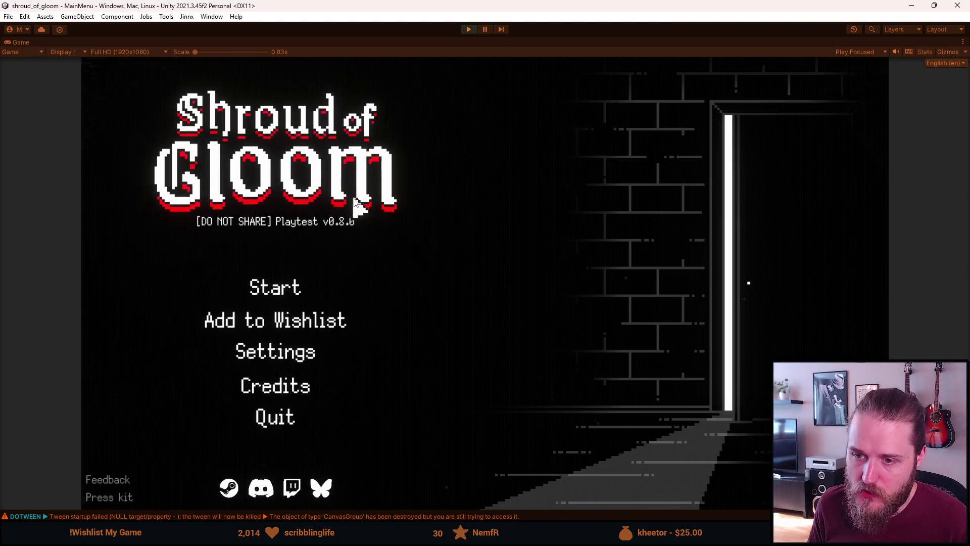
End play mode, returning to the night-time car interior scene in the editor
{"action": "left_click", "coordinate": [469, 31]}
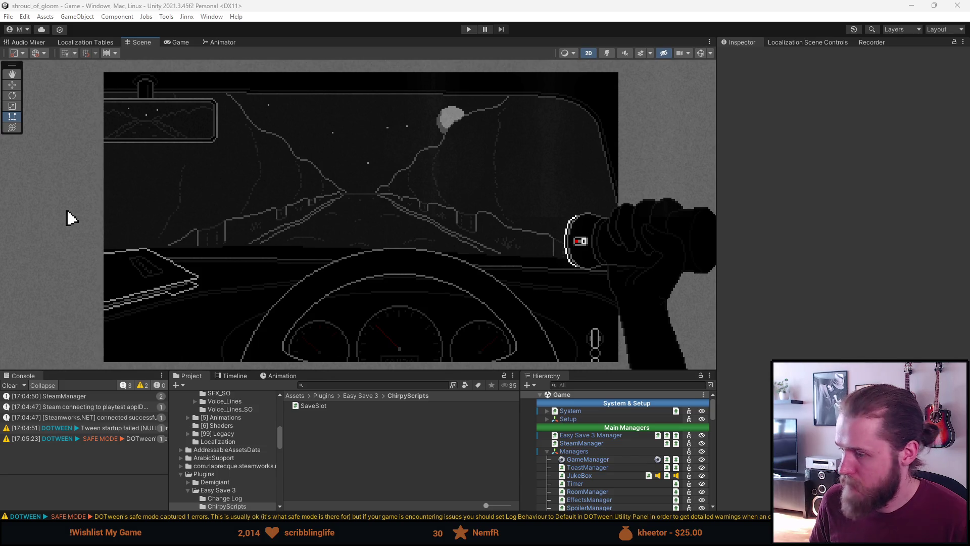
{"action": "left_click", "coordinate": [321, 386]}
{"action": "type", "text": "save_sl"}
{"action": "double_click", "coordinate": [328, 405]}
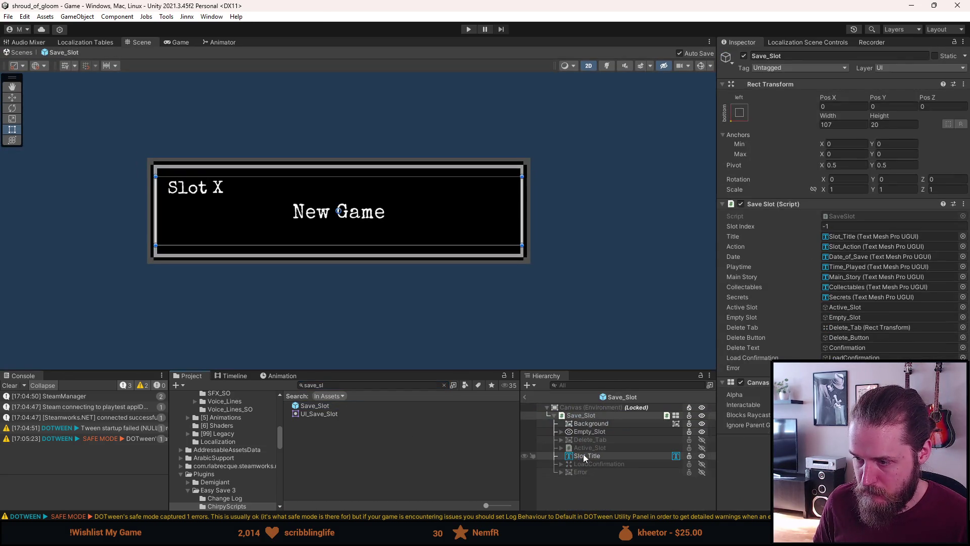
{"action": "key", "text": "alt+shift+a"}
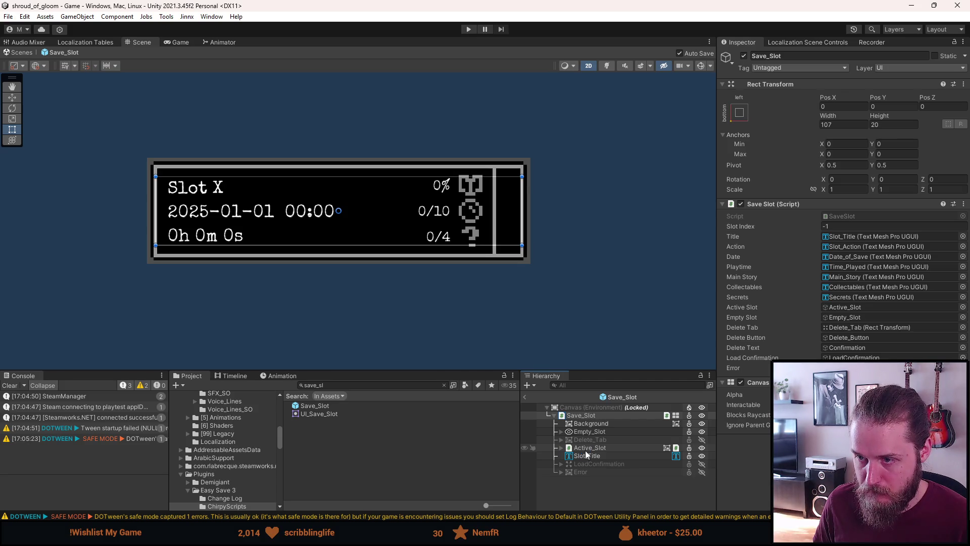
{"action": "key", "text": "alt+shift+a"}
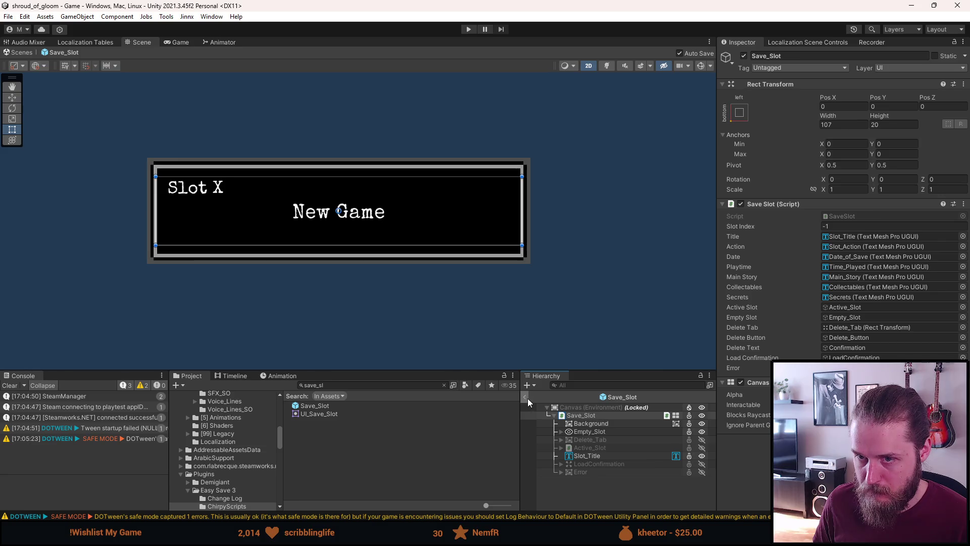
{"action": "left_click", "coordinate": [526, 397]}
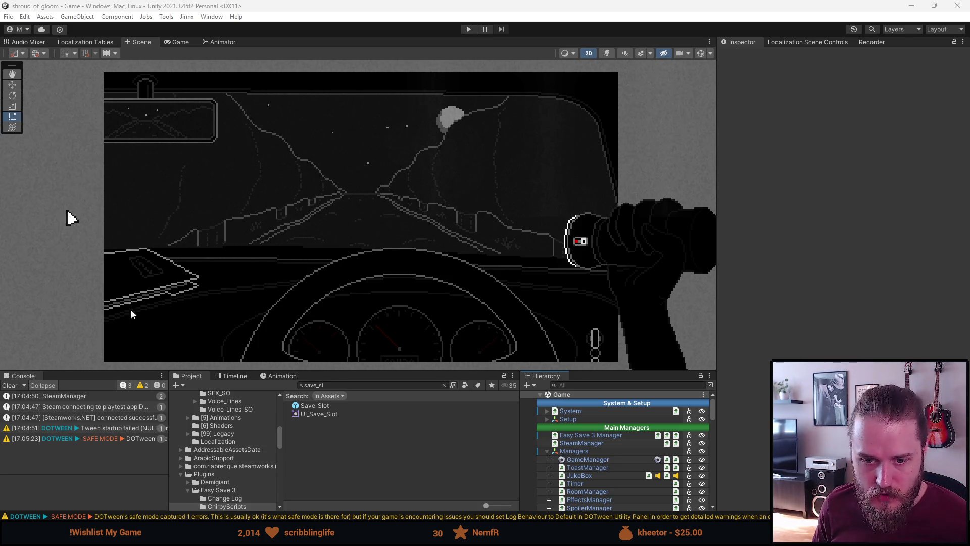
Clear all messages and warnings from the Console window
{"action": "left_click", "coordinate": [10, 384]}
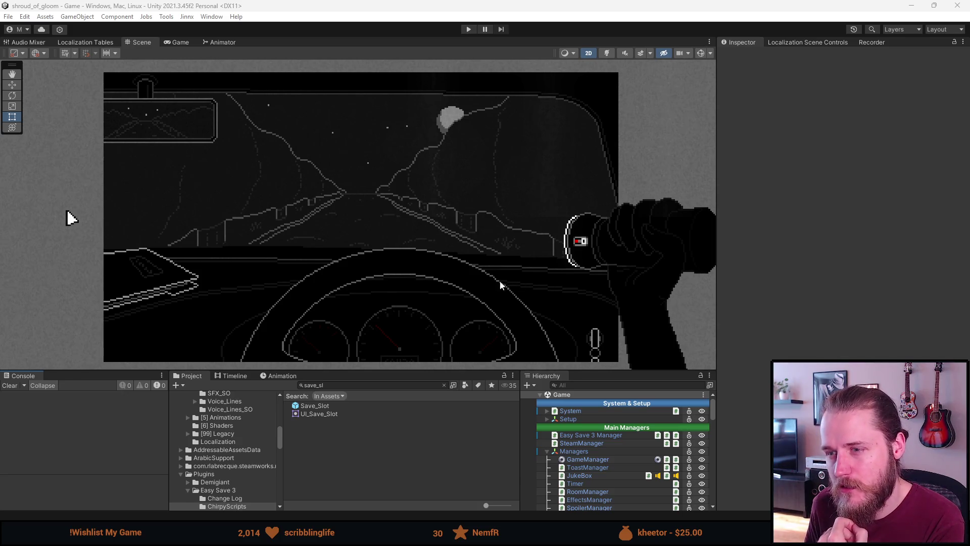
{"action": "scroll", "coordinate": [606, 477], "scroll_direction": "down", "scroll_amount": 3}
Deactivate Intro_Cutscene, activate Outside_Entrance, save the scene, and enter Play mode
{"action": "scroll", "coordinate": [606, 477], "scroll_direction": "down", "scroll_amount": 3}
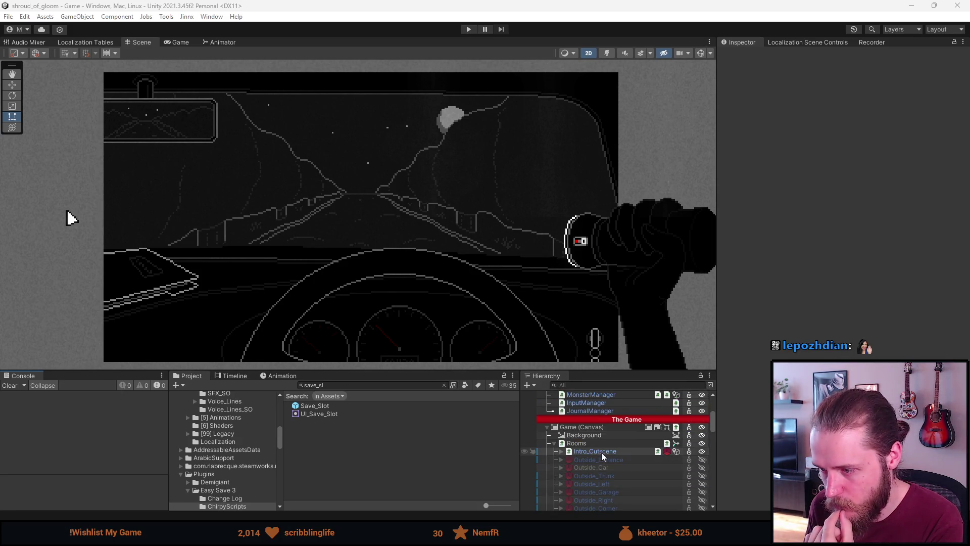
{"action": "key", "text": "alt+shift+a"}
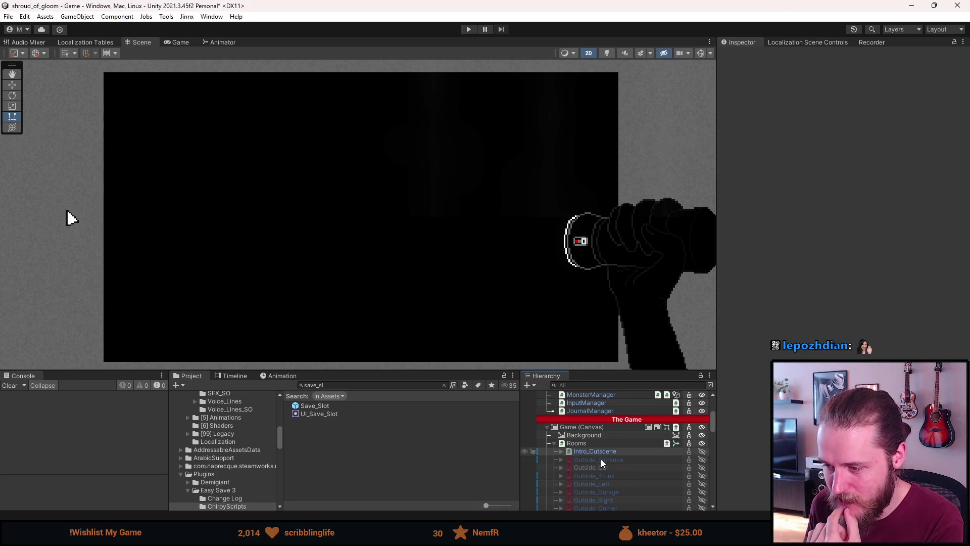
{"action": "key", "text": "alt+shift+a"}
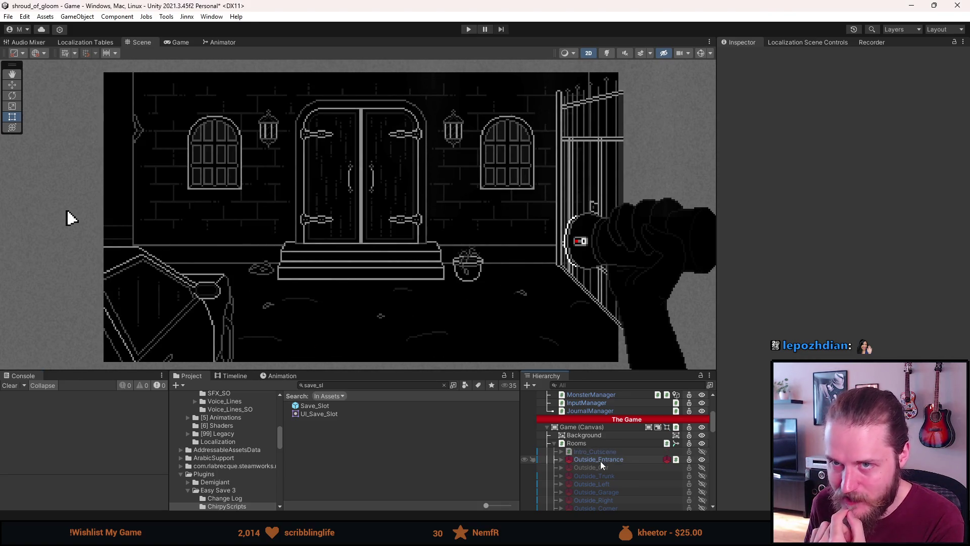
{"action": "key", "text": "ctrl+s"}
{"action": "left_click", "coordinate": [468, 29]}
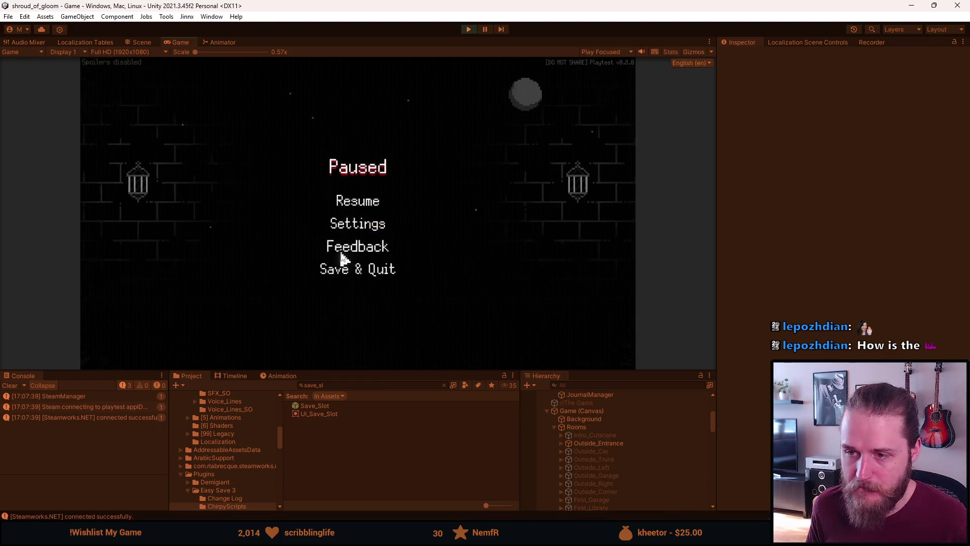
Browse the pause menu's Settings and Accessibility pages, then Save & Quit and reload the save
{"action": "left_click", "coordinate": [347, 224]}
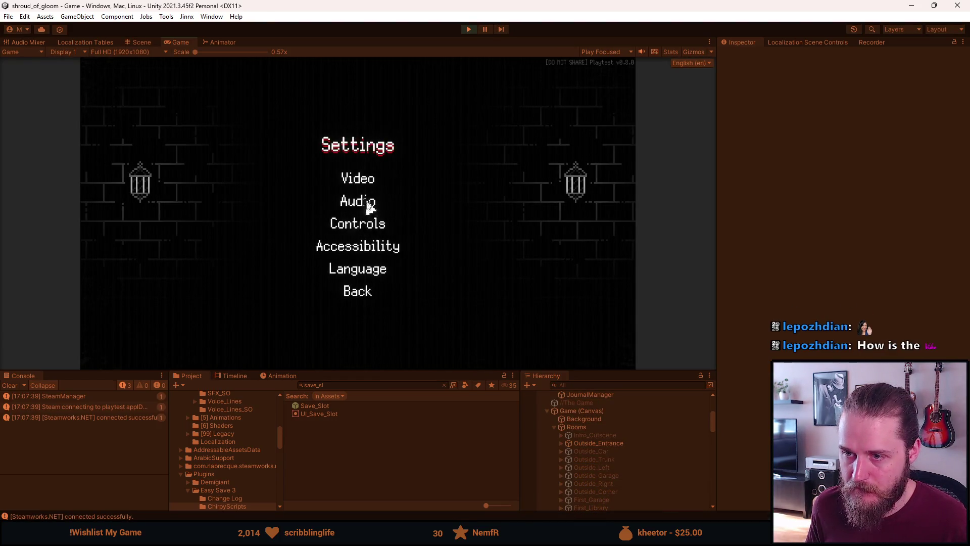
{"action": "left_click", "coordinate": [367, 248]}
{"action": "key", "text": "Escape"}
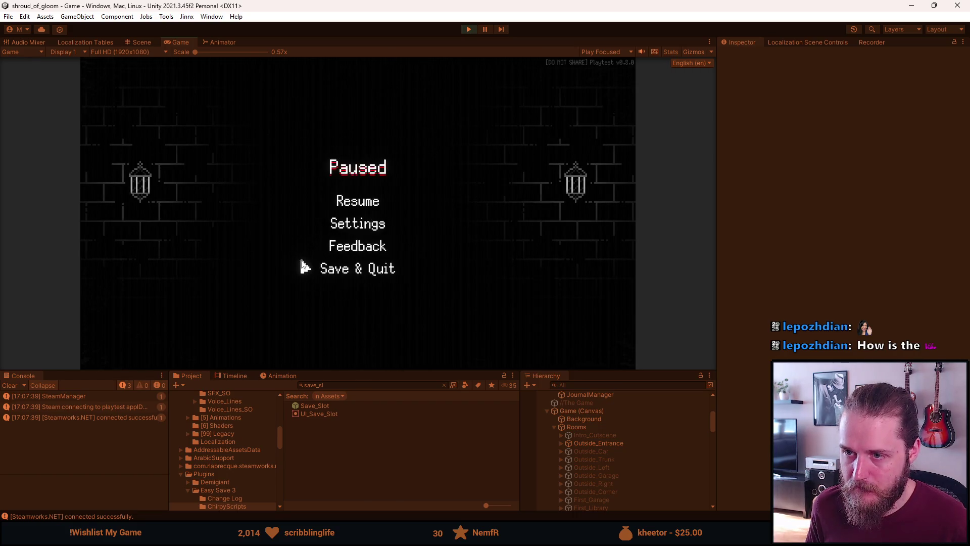
{"action": "left_click", "coordinate": [303, 266]}
{"action": "double_click", "coordinate": [187, 42]}
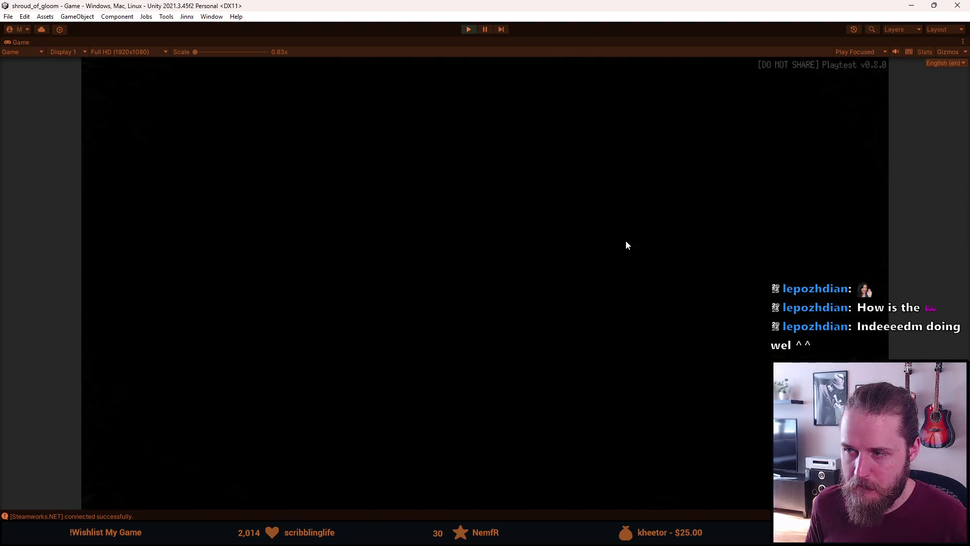
Inspect mailbox 718 up close, then check and close the Main Floor map
{"action": "left_click", "coordinate": [700, 212]}
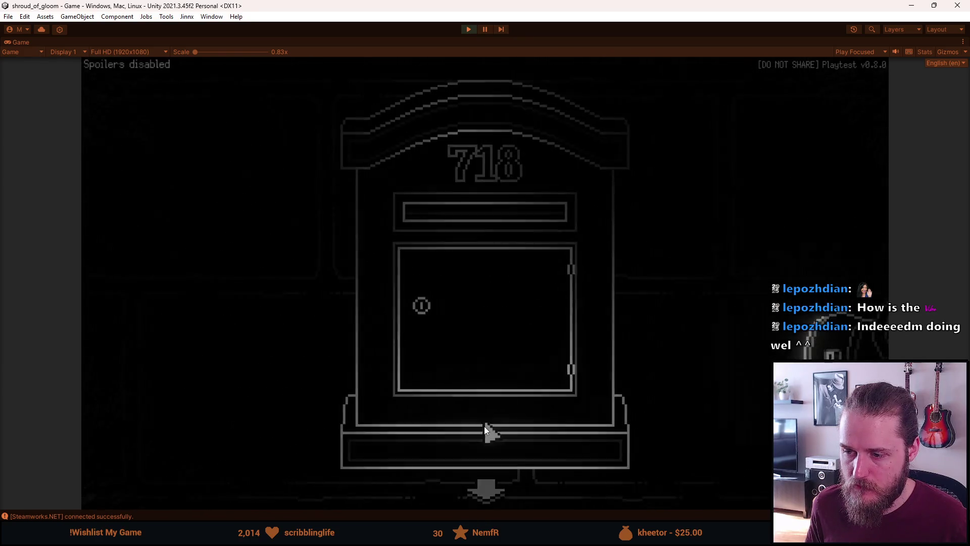
{"action": "left_click", "coordinate": [485, 488]}
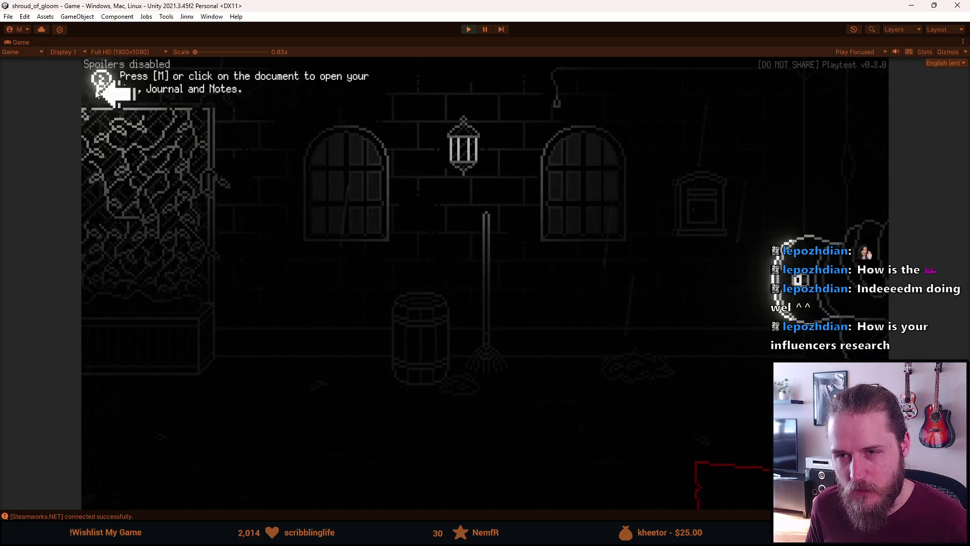
{"action": "left_click", "coordinate": [700, 455]}
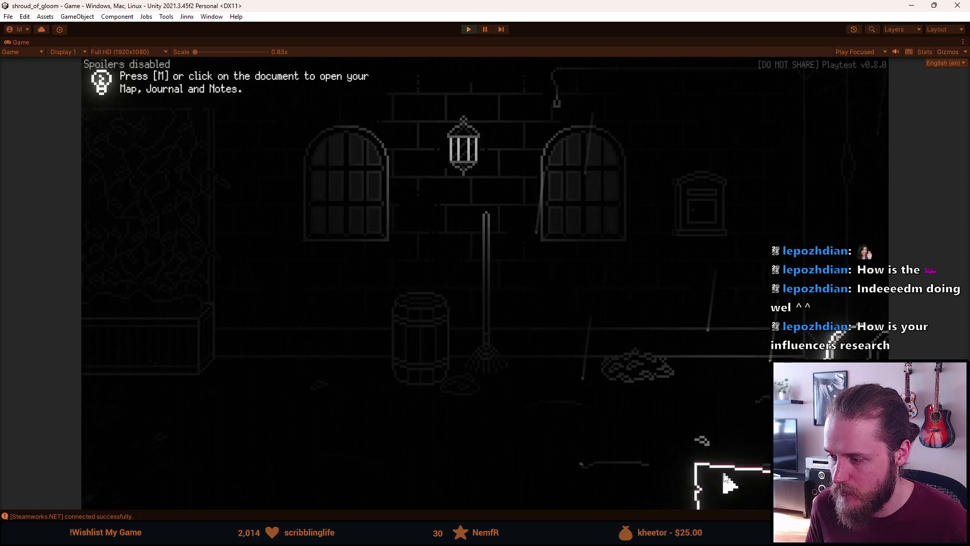
{"action": "left_click", "coordinate": [403, 173]}
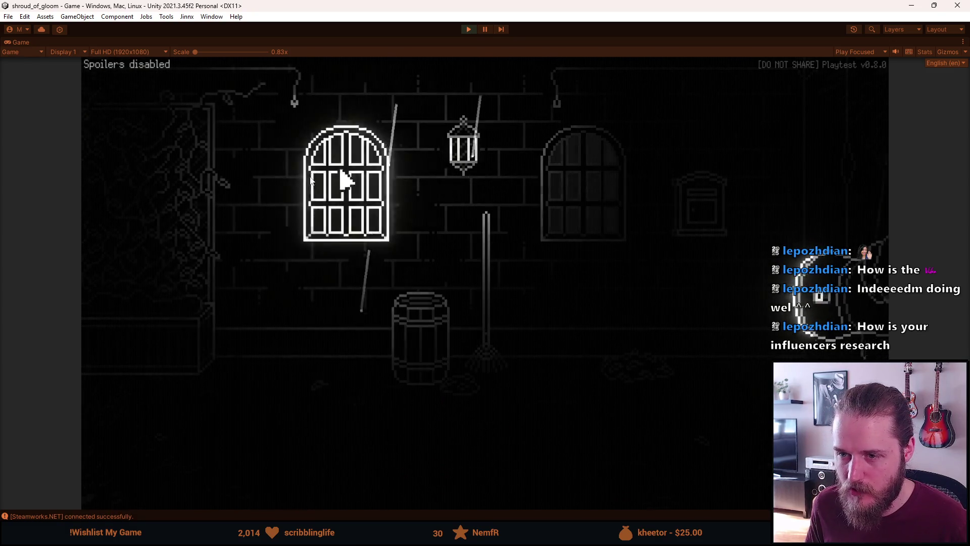
Move through the left room to the next one, and toggle the F1 developer tools
{"action": "left_click", "coordinate": [136, 241]}
{"action": "left_click", "coordinate": [812, 195]}
{"action": "key", "text": "F1"}
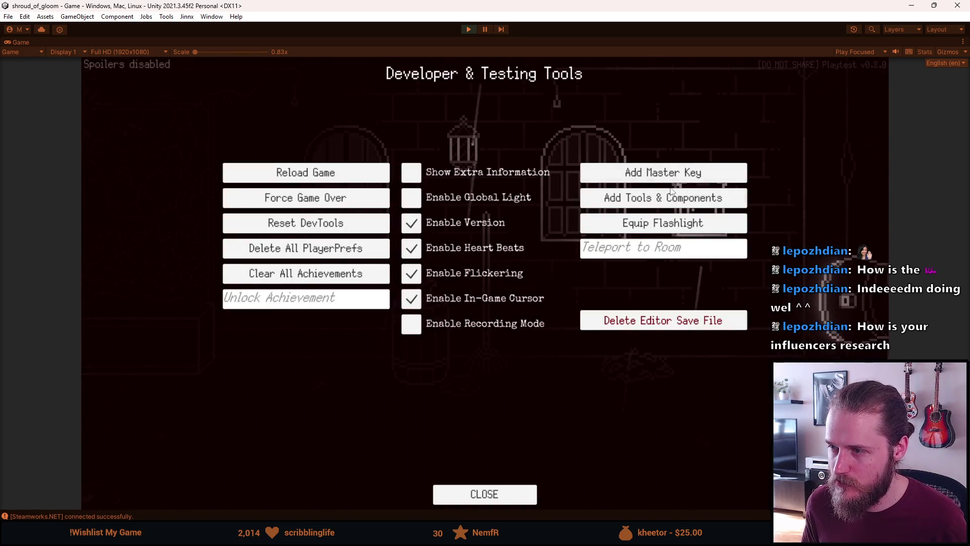
{"action": "key", "text": "F1"}
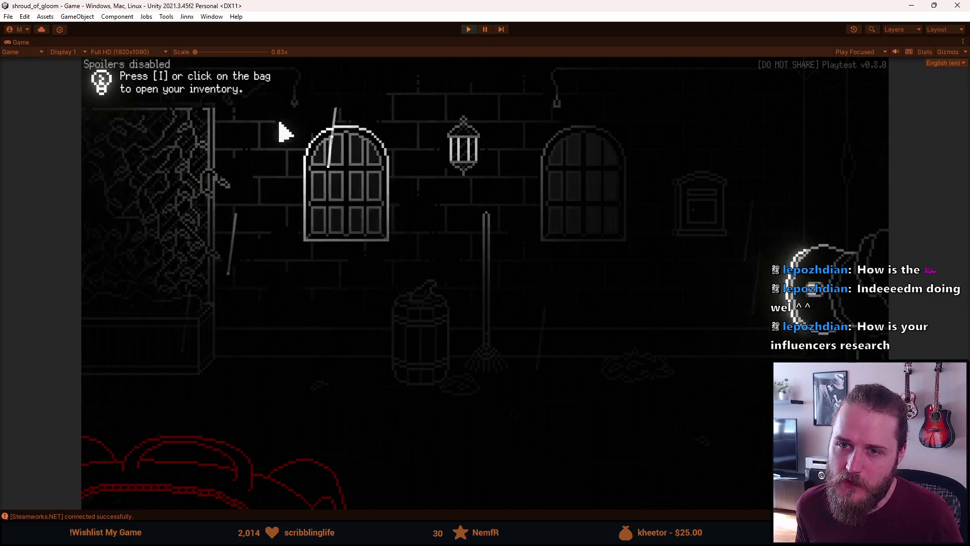
{"action": "key", "text": "F1"}
Reload the game so play restarts at the manor's front double doors
{"action": "left_click", "coordinate": [294, 173]}
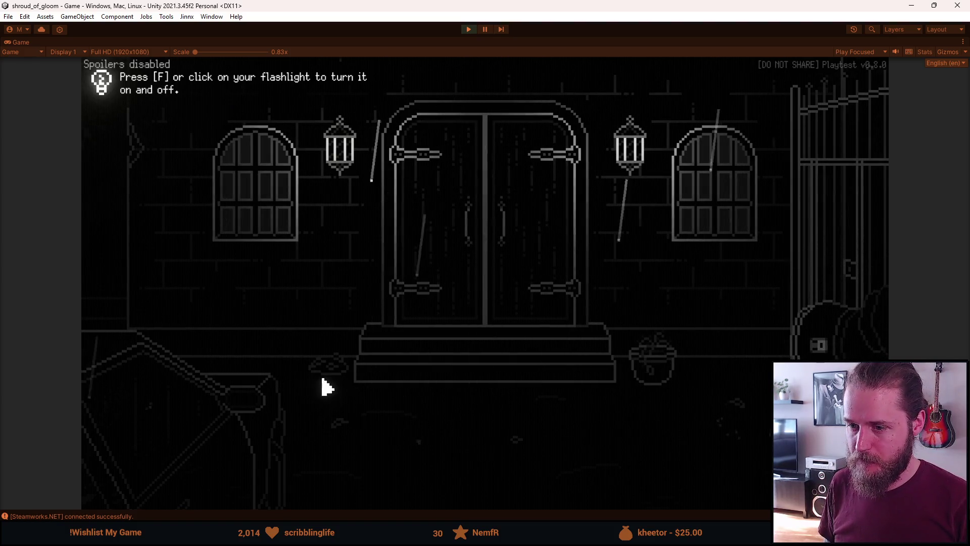
Test the entrance door, inventory bag, Main Floor map and the garage-door room
{"action": "left_click", "coordinate": [288, 392]}
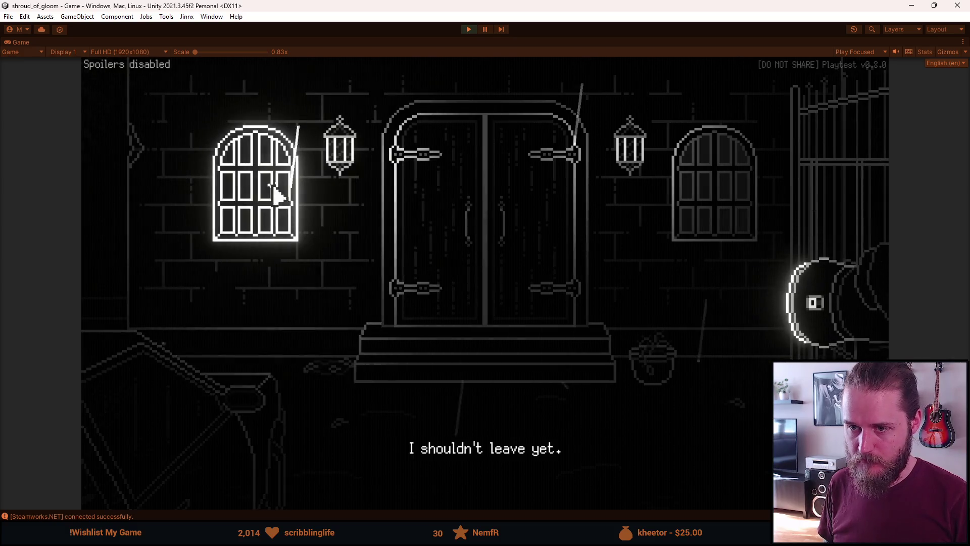
{"action": "left_click", "coordinate": [411, 322]}
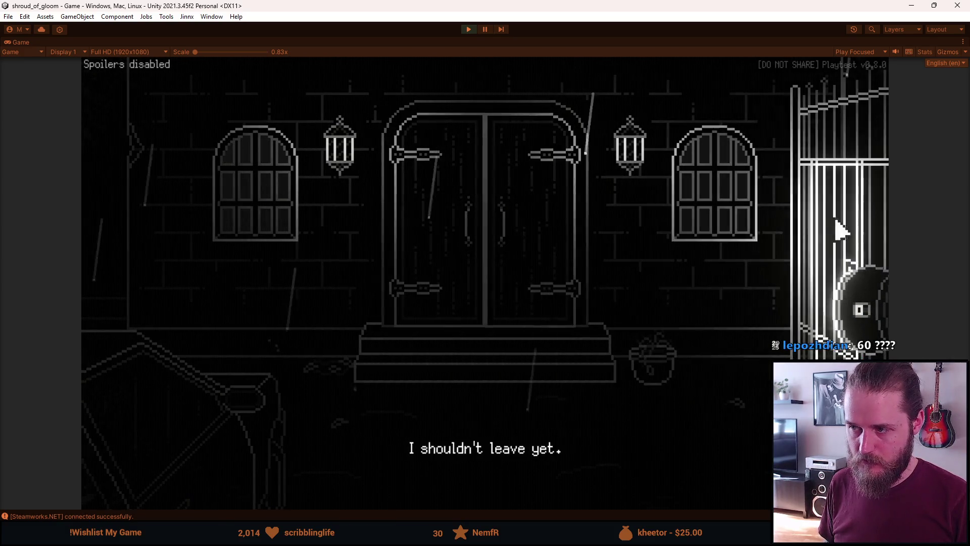
{"action": "left_click", "coordinate": [146, 204]}
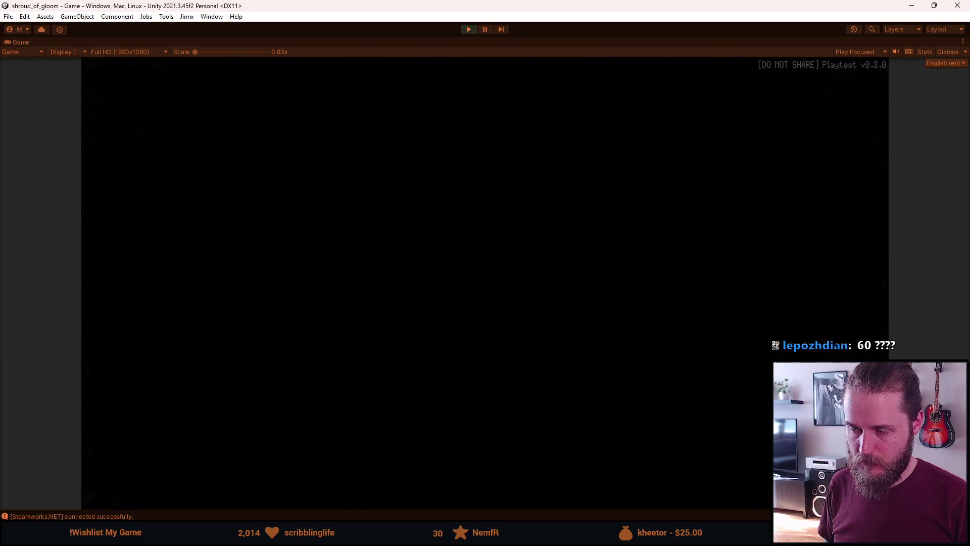
{"action": "left_click", "coordinate": [209, 473]}
{"action": "left_click", "coordinate": [315, 500]}
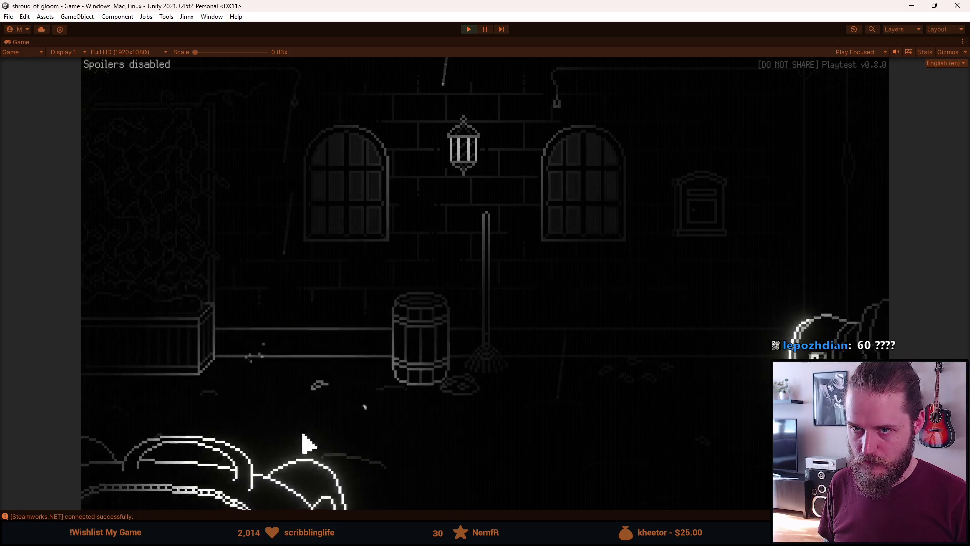
{"action": "left_click", "coordinate": [151, 372]}
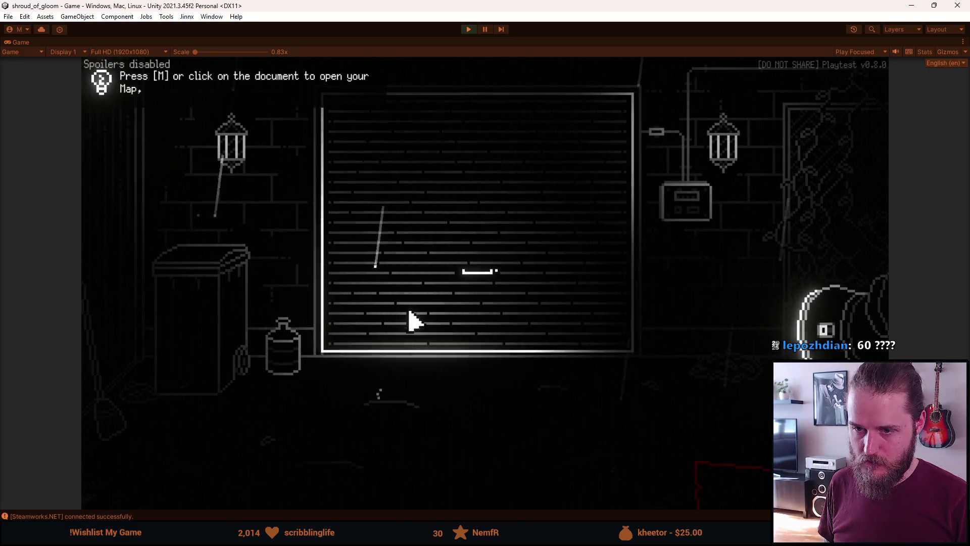
{"action": "left_click", "coordinate": [698, 503]}
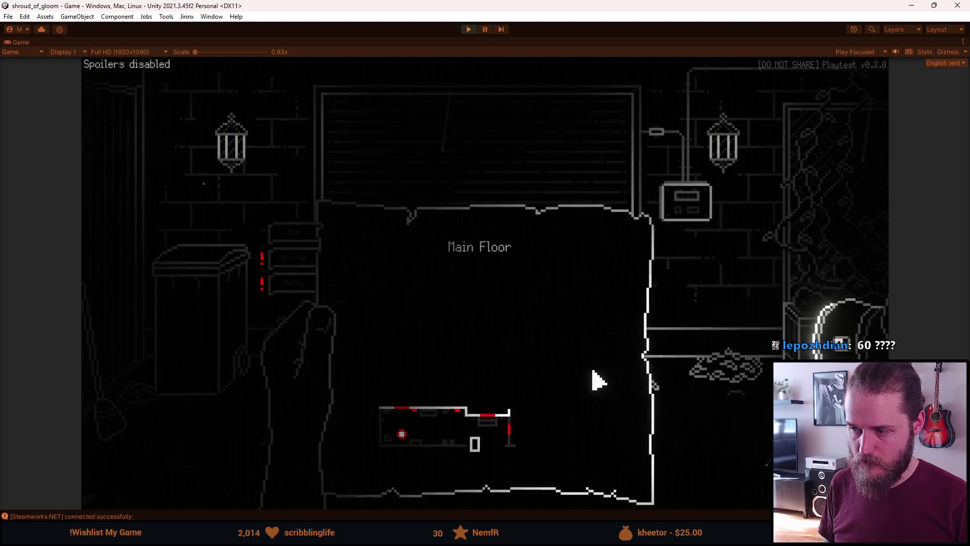
{"action": "left_click", "coordinate": [779, 206]}
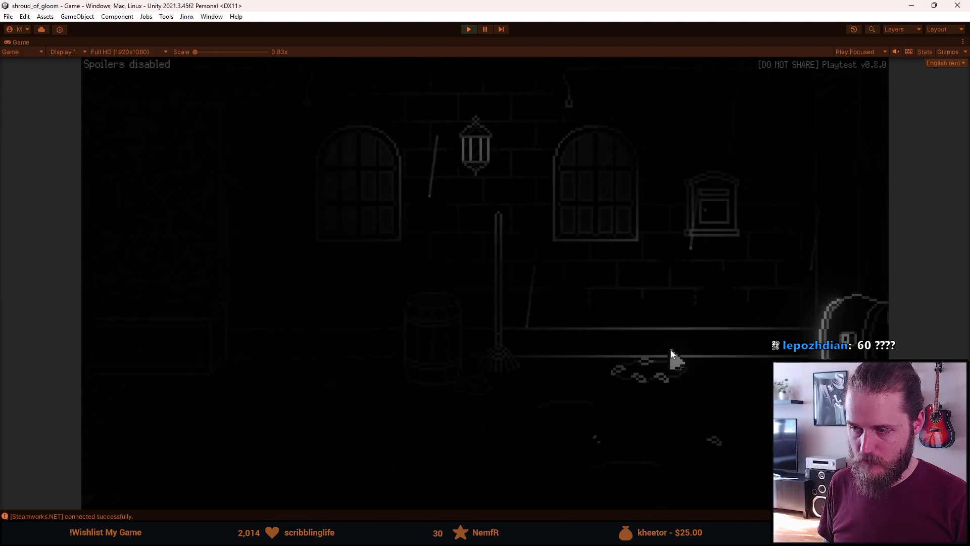
{"action": "left_click", "coordinate": [184, 260]}
Inspect the fuse box and try its switches, then walk out to the street
{"action": "left_click", "coordinate": [683, 225]}
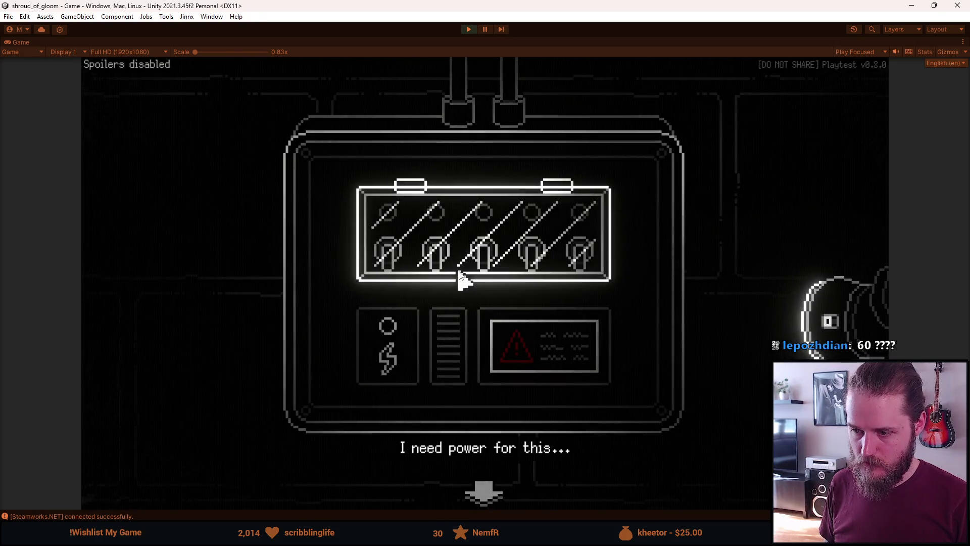
{"action": "left_click", "coordinate": [464, 264]}
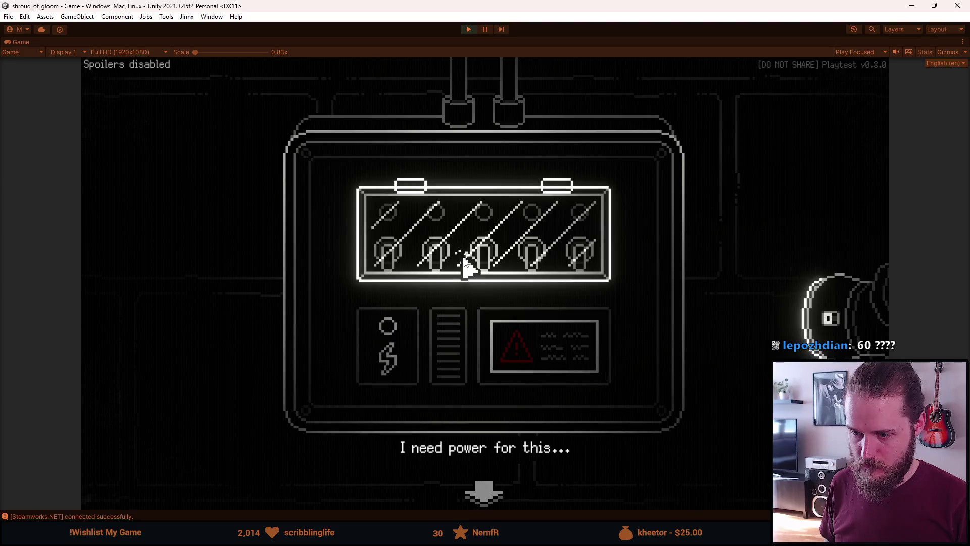
{"action": "right_click", "coordinate": [464, 264]}
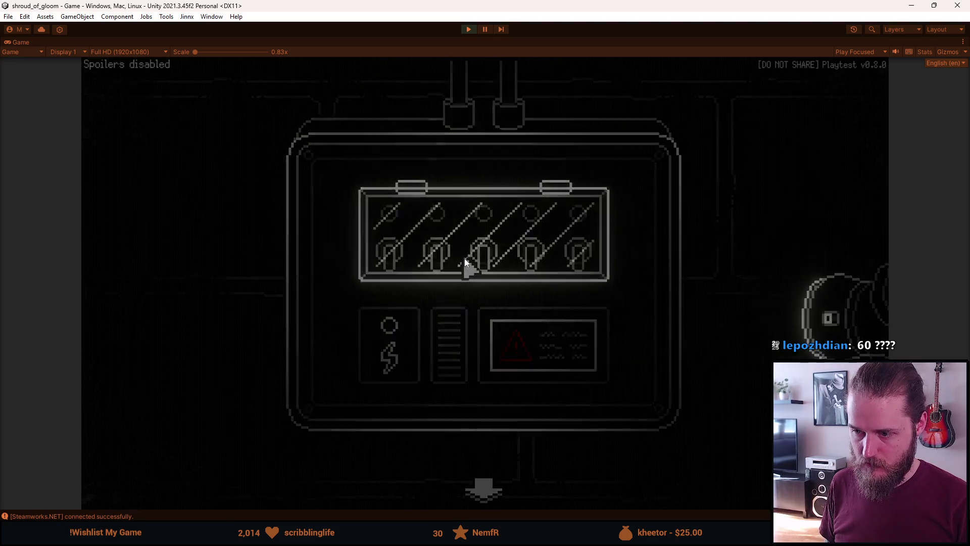
{"action": "left_click", "coordinate": [842, 235]}
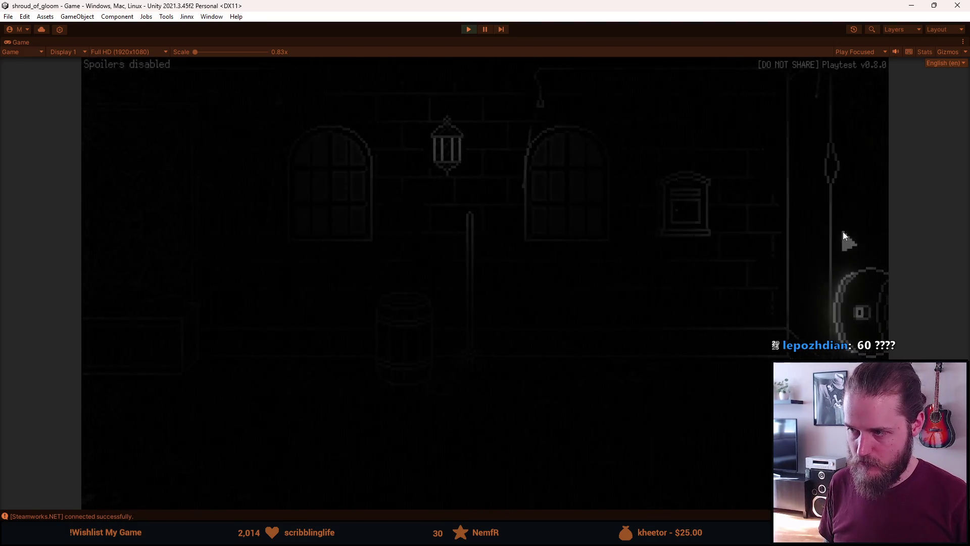
{"action": "key", "text": "F1"}
{"action": "left_click", "coordinate": [666, 177]}
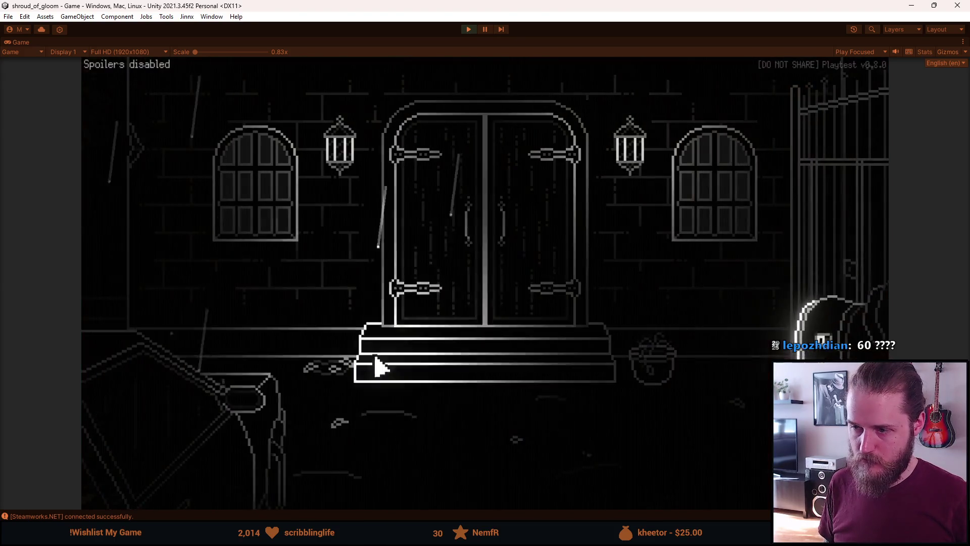
Try the Master Key on the left window and the front doors, then stop play mode
{"action": "left_click", "coordinate": [264, 210]}
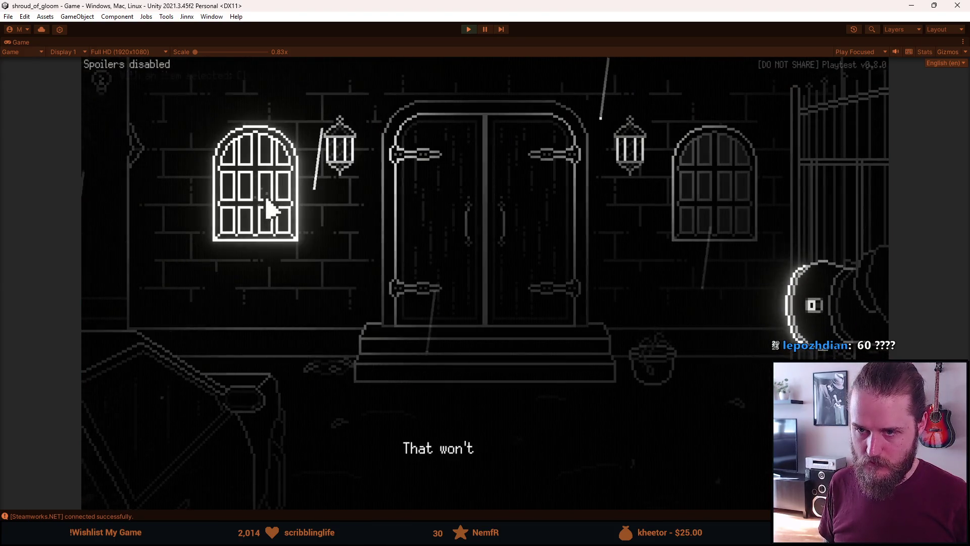
{"action": "left_click", "coordinate": [147, 434]}
{"action": "left_click", "coordinate": [150, 318]}
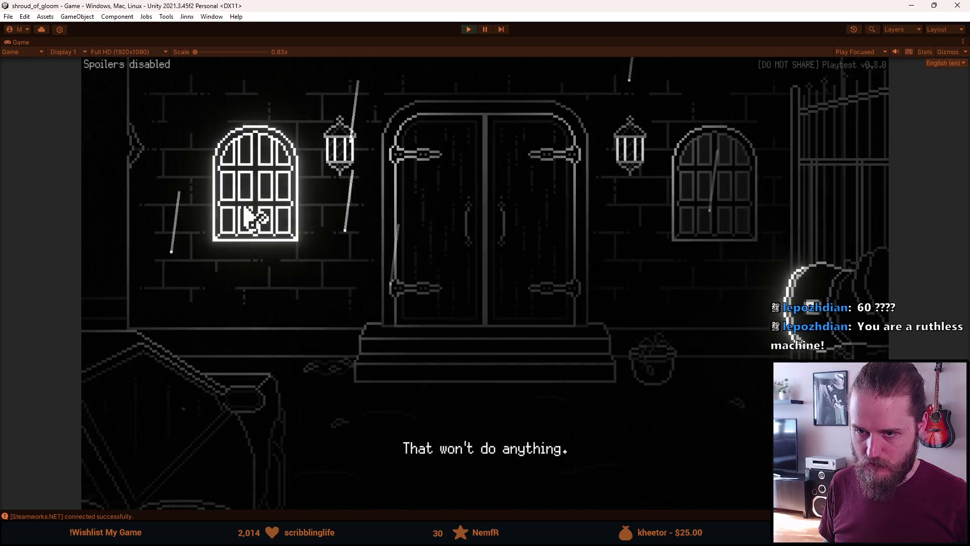
{"action": "left_click", "coordinate": [250, 216]}
{"action": "left_click", "coordinate": [172, 416]}
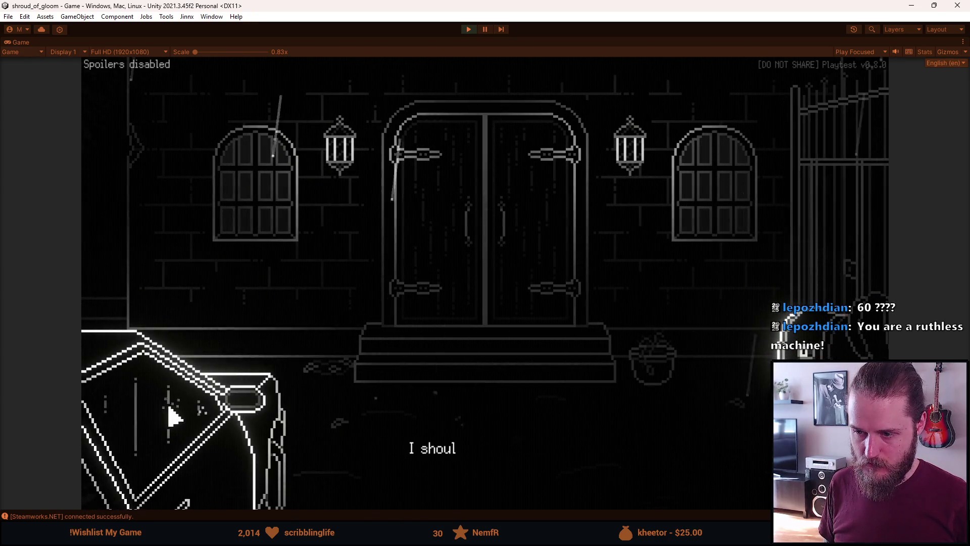
{"action": "left_click", "coordinate": [173, 493]}
{"action": "left_click", "coordinate": [149, 318]}
{"action": "left_click", "coordinate": [401, 225]}
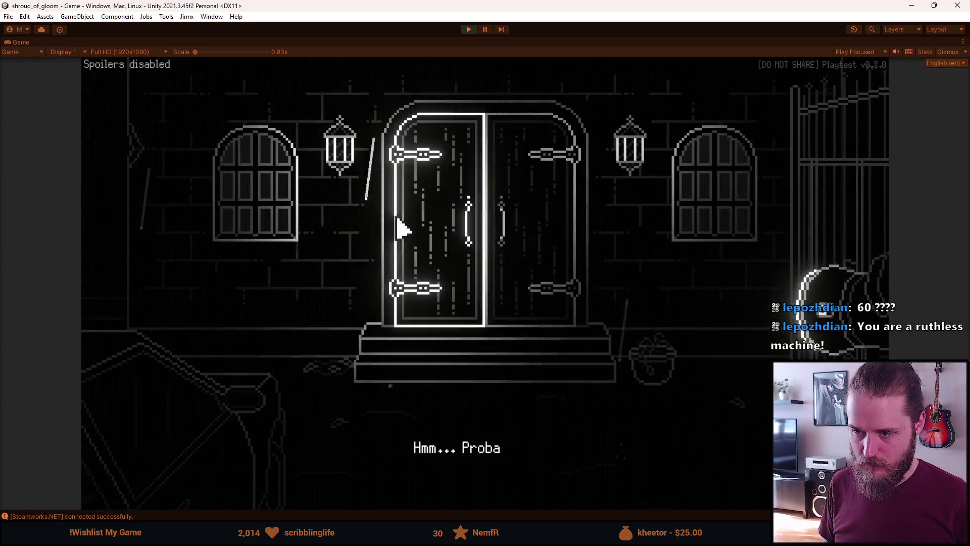
{"action": "left_click", "coordinate": [173, 493]}
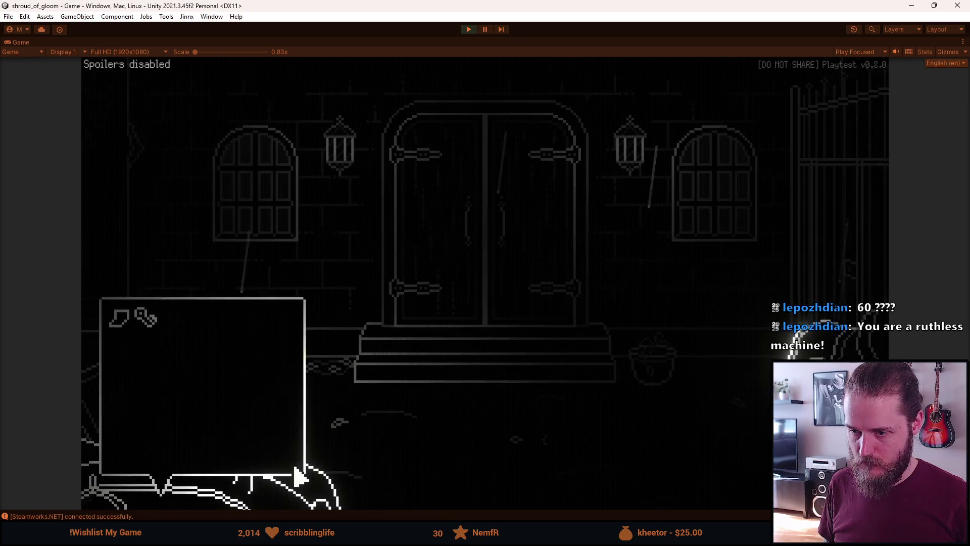
{"action": "key", "text": "Escape"}
{"action": "left_click", "coordinate": [469, 30]}
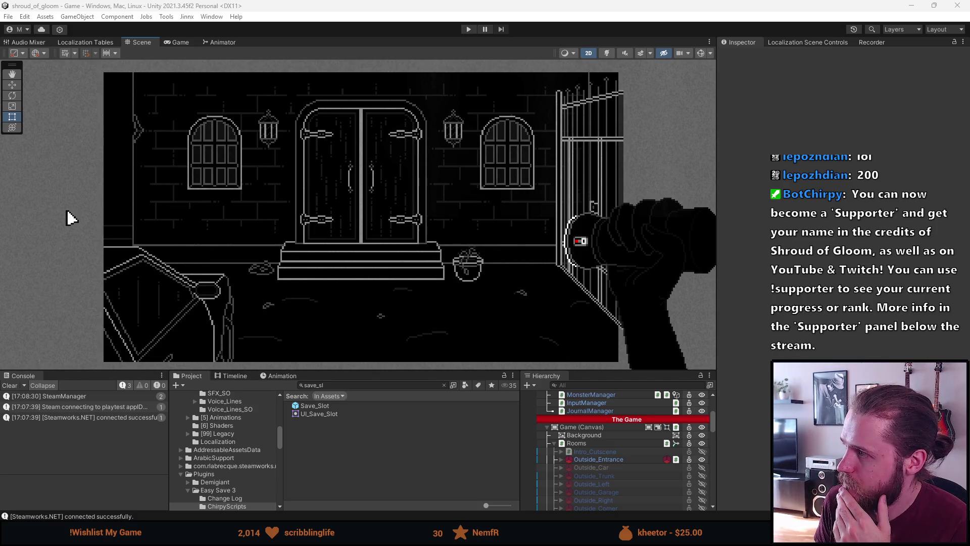
{"action": "key", "text": "alt+Tab"}
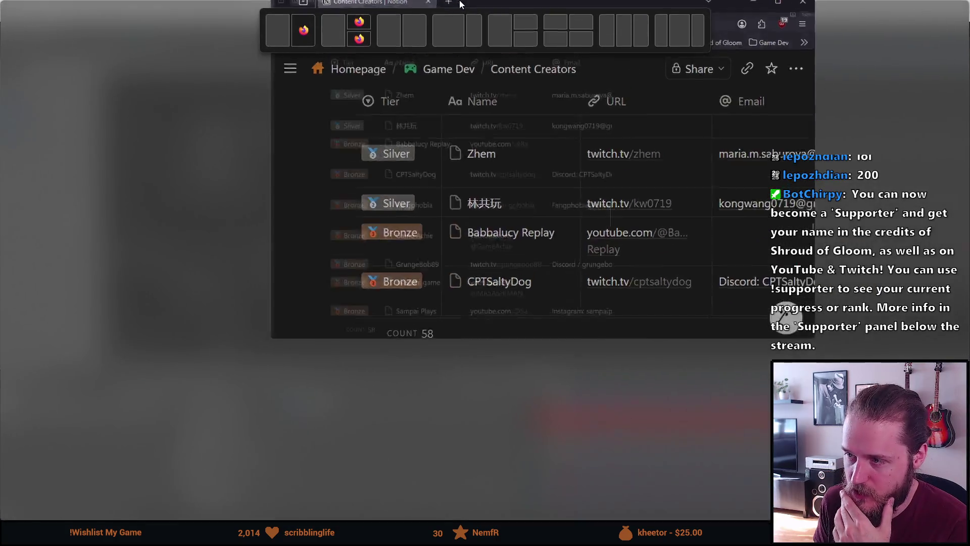
{"action": "scroll", "coordinate": [526, 415], "scroll_direction": "up", "scroll_amount": 2}
{"action": "scroll", "coordinate": [596, 404], "scroll_direction": "down", "scroll_amount": 2}
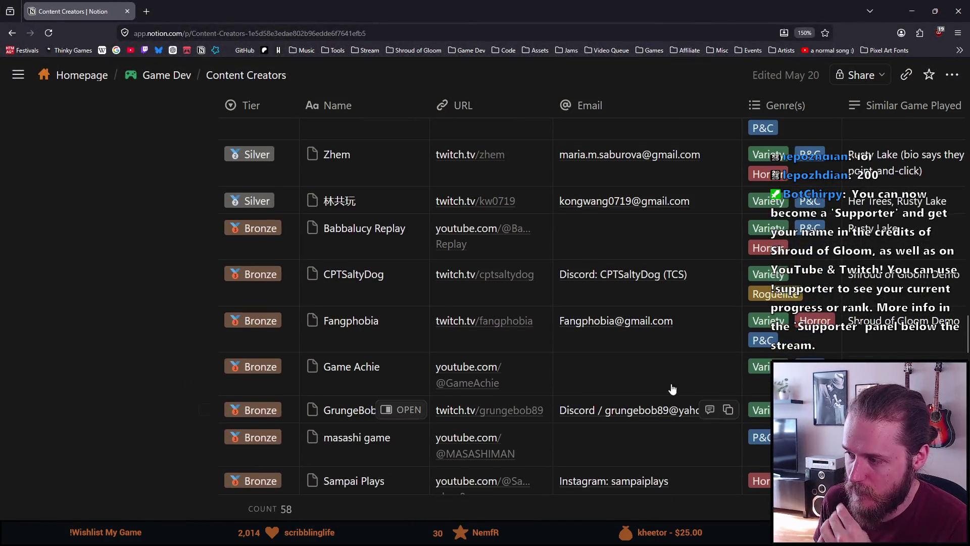
{"action": "scroll", "coordinate": [859, 313], "scroll_direction": "up", "scroll_amount": 2}
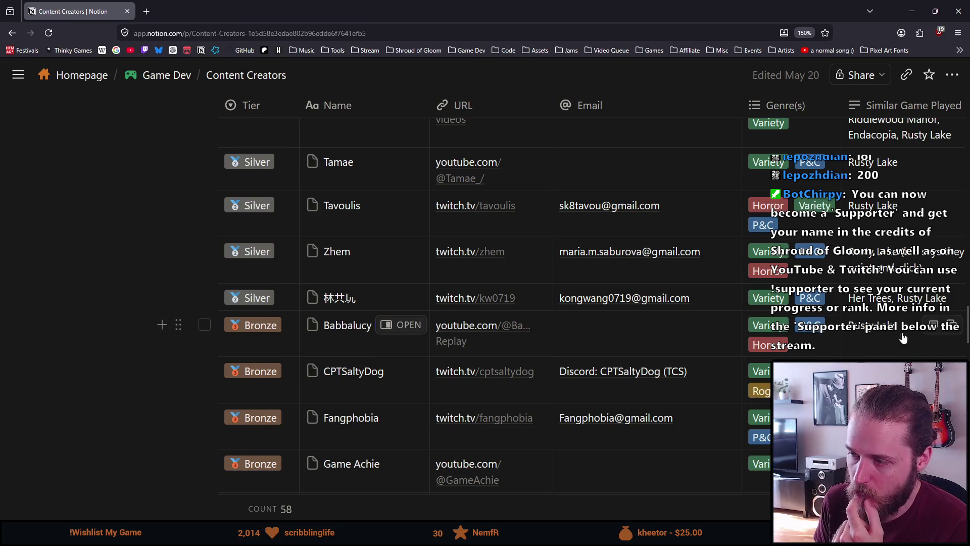
{"action": "scroll", "coordinate": [828, 340], "scroll_direction": "up", "scroll_amount": 4}
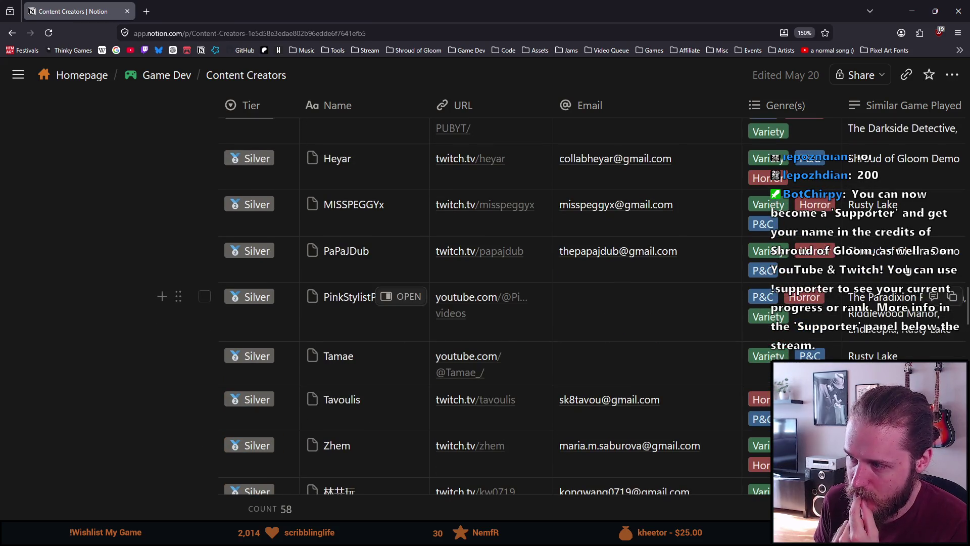
{"action": "scroll", "coordinate": [833, 223], "scroll_direction": "up", "scroll_amount": 2}
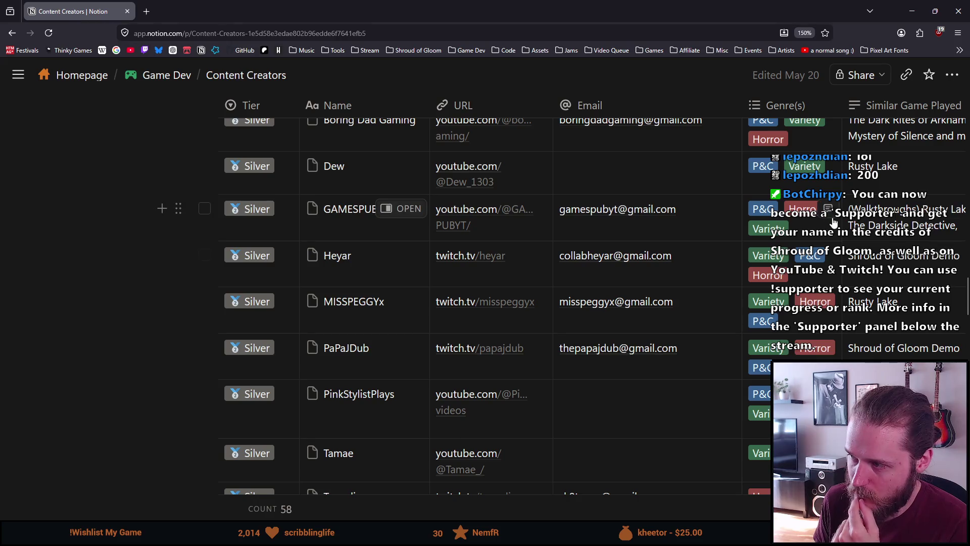
{"action": "scroll", "coordinate": [871, 226], "scroll_direction": "up", "scroll_amount": 4}
{"action": "scroll", "coordinate": [853, 237], "scroll_direction": "up", "scroll_amount": 2}
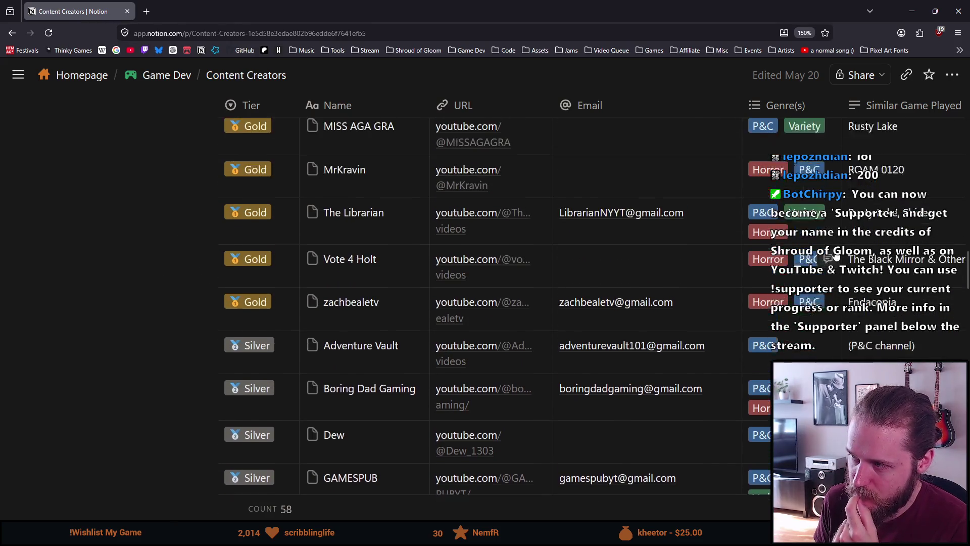
{"action": "scroll", "coordinate": [885, 268], "scroll_direction": "up", "scroll_amount": 9}
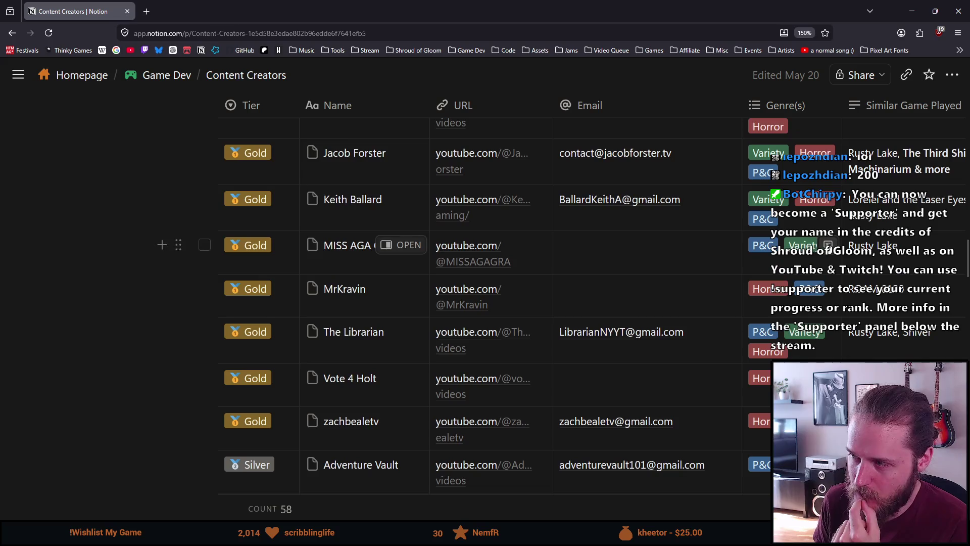
{"action": "scroll", "coordinate": [827, 246], "scroll_direction": "down", "scroll_amount": 5}
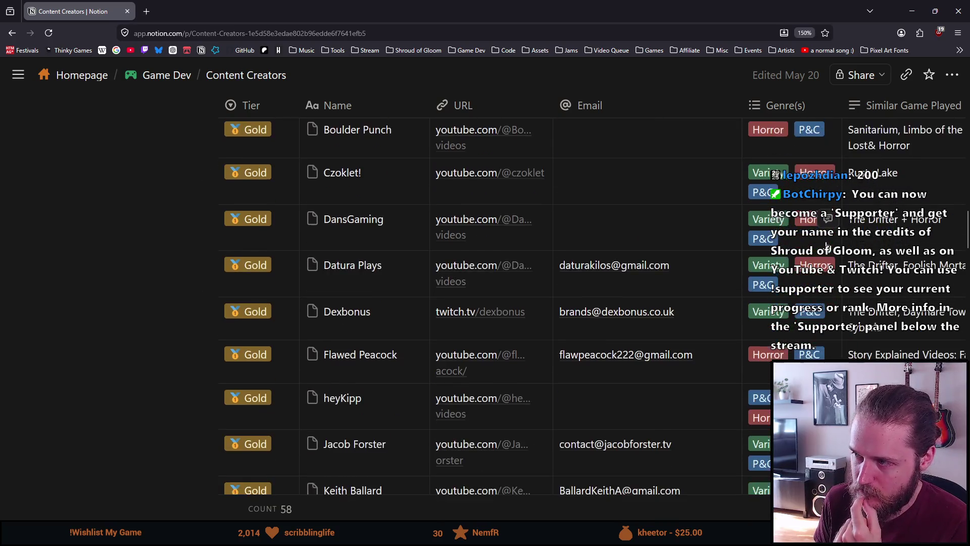
{"action": "scroll", "coordinate": [827, 246], "scroll_direction": "down", "scroll_amount": 15}
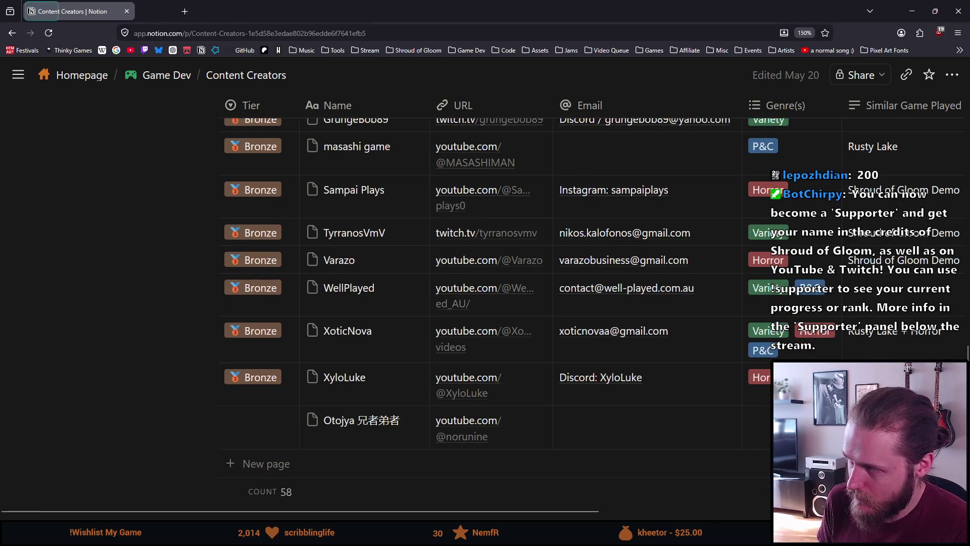
{"action": "key", "text": "alt+Tab"}
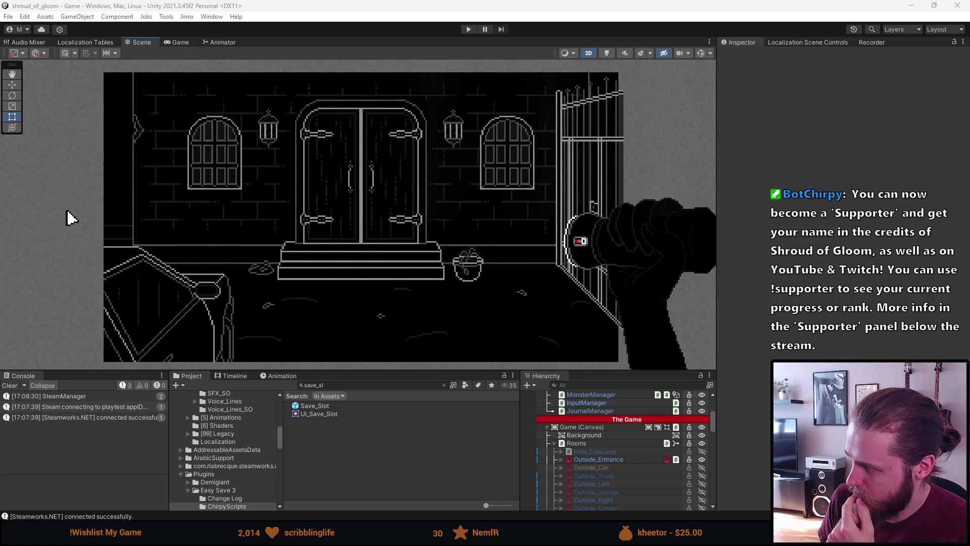
Clear all Console log messages and bring GitHub Desktop to the screen centre
{"action": "left_click", "coordinate": [8, 386]}
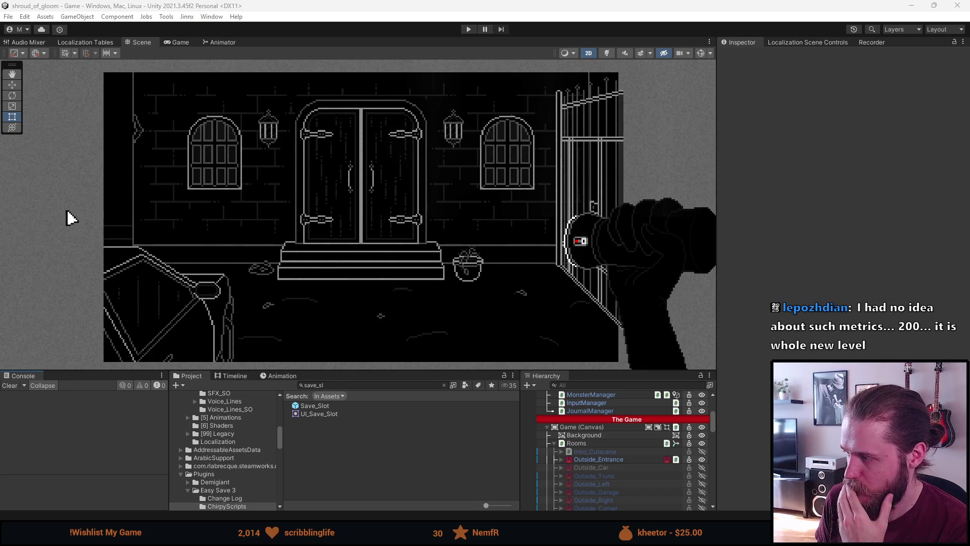
{"action": "mouse_move", "coordinate": [969, 98]}
{"action": "left_mouse_down"}
{"action": "mouse_move", "coordinate": [395, 101]}
{"action": "mouse_move", "coordinate": [404, 99]}
{"action": "left_mouse_up"}
Write the summary 'Breathing, Item Pickukup Voice Lines, Localize Backup Save Menu,' prefixed with 'Steam Link Button,'
{"action": "left_click", "coordinate": [268, 338]}
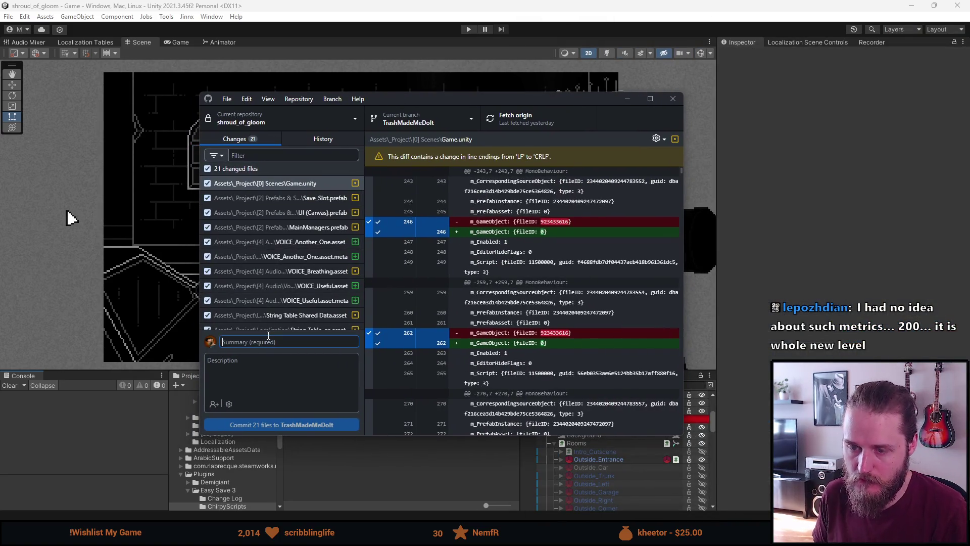
{"action": "type", "text": "Breathing, "}
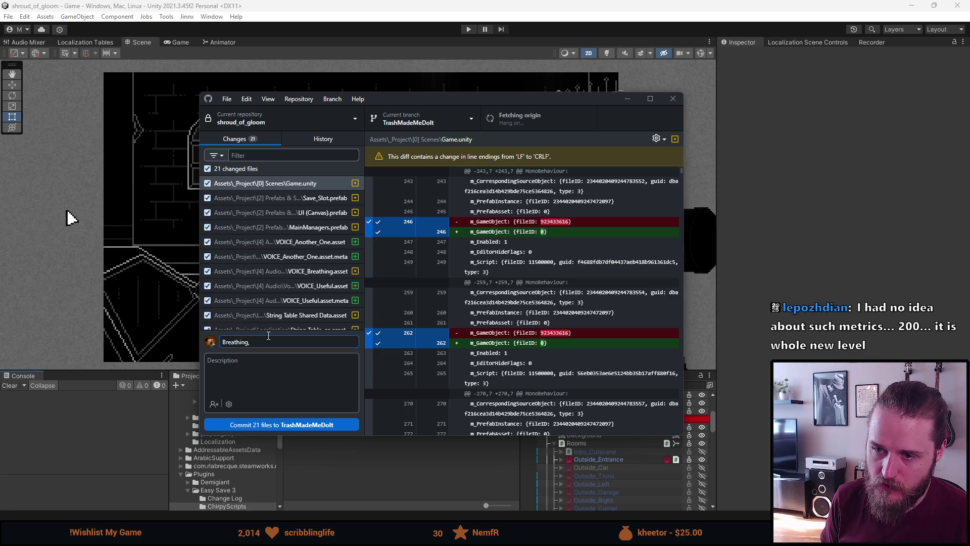
{"action": "type", "text": "Item Picku"}
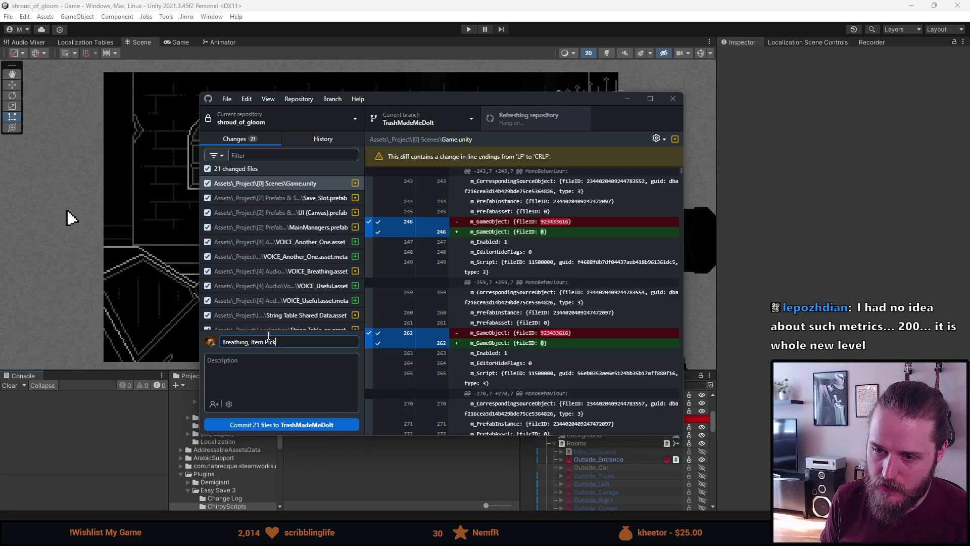
{"action": "type", "text": "kup Voi"}
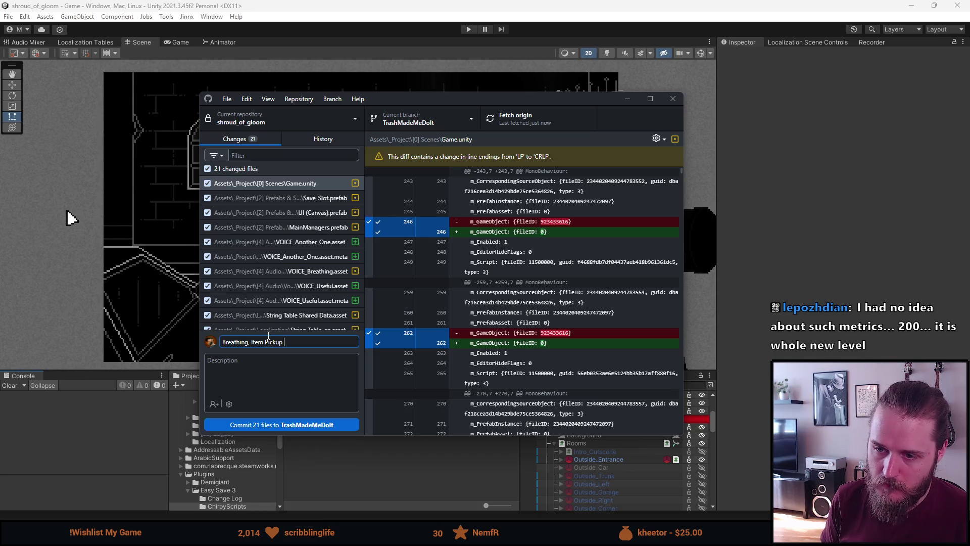
{"action": "type", "text": "ce Lines, "}
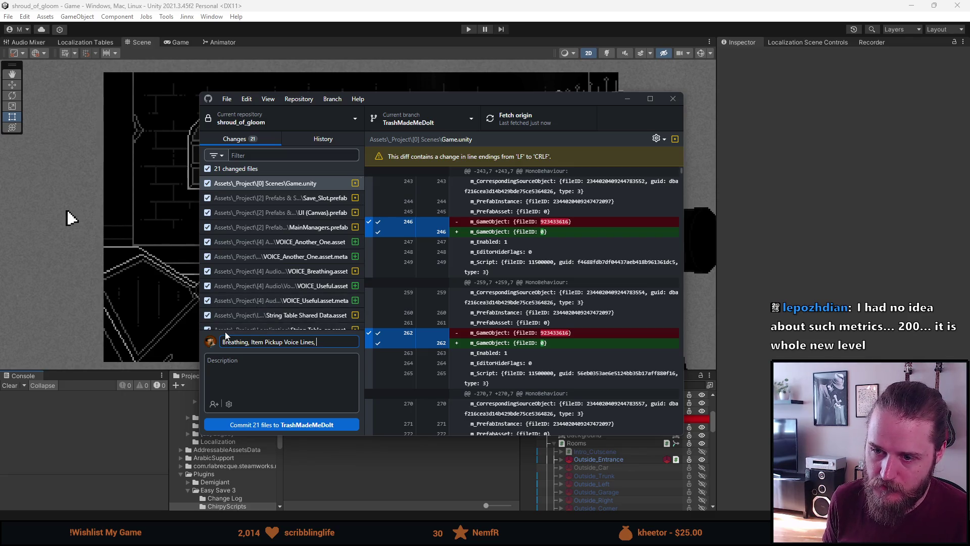
{"action": "type", "text": "Localized"}
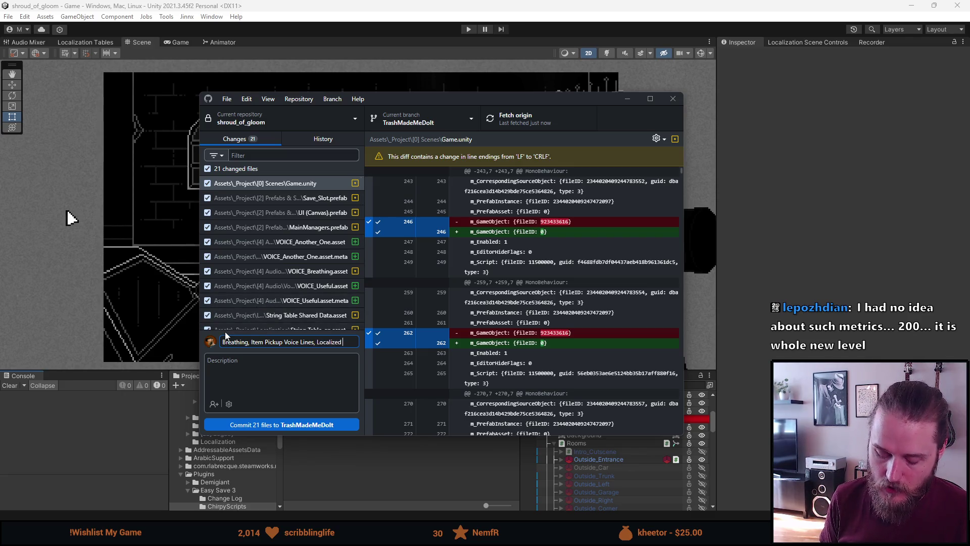
{"action": "type", "text": " Backup Save Menu,"}
{"action": "scroll", "coordinate": [238, 309], "scroll_direction": "down", "scroll_amount": 1}
{"action": "scroll", "coordinate": [238, 309], "scroll_direction": "down", "scroll_amount": 2}
{"action": "scroll", "coordinate": [236, 308], "scroll_direction": "down", "scroll_amount": 1}
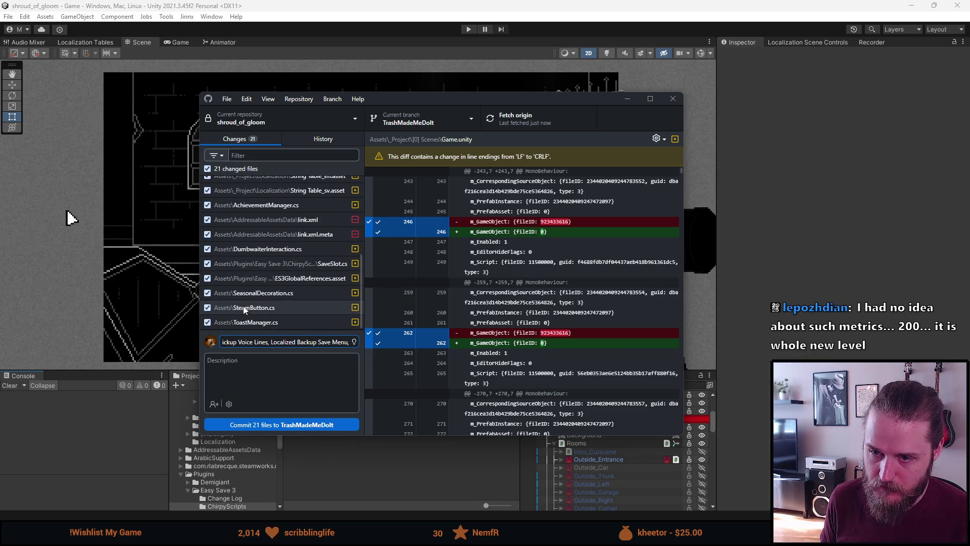
{"action": "key", "text": "Home"}
{"action": "type", "text": "Steam"}
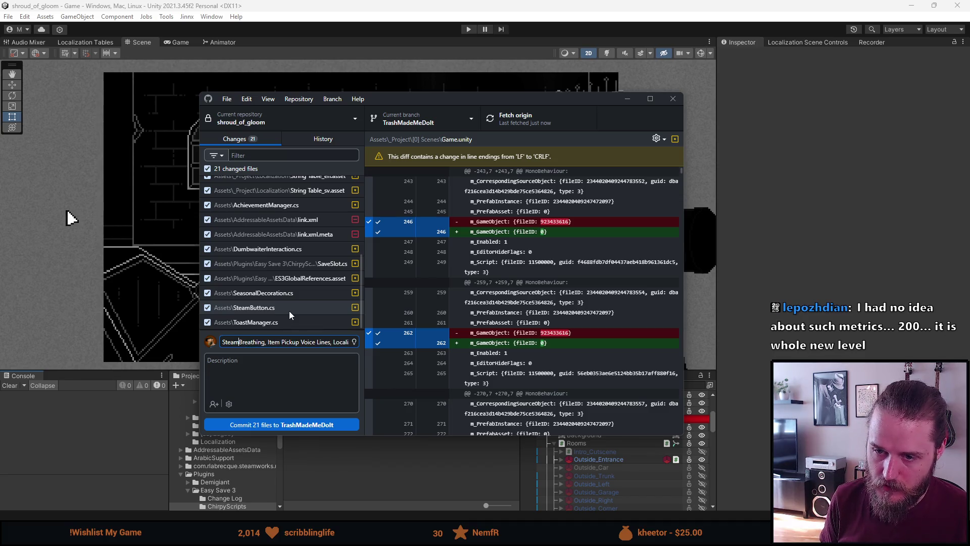
{"action": "key", "text": "Delete"}
{"action": "type", "text": "Link Button,"}
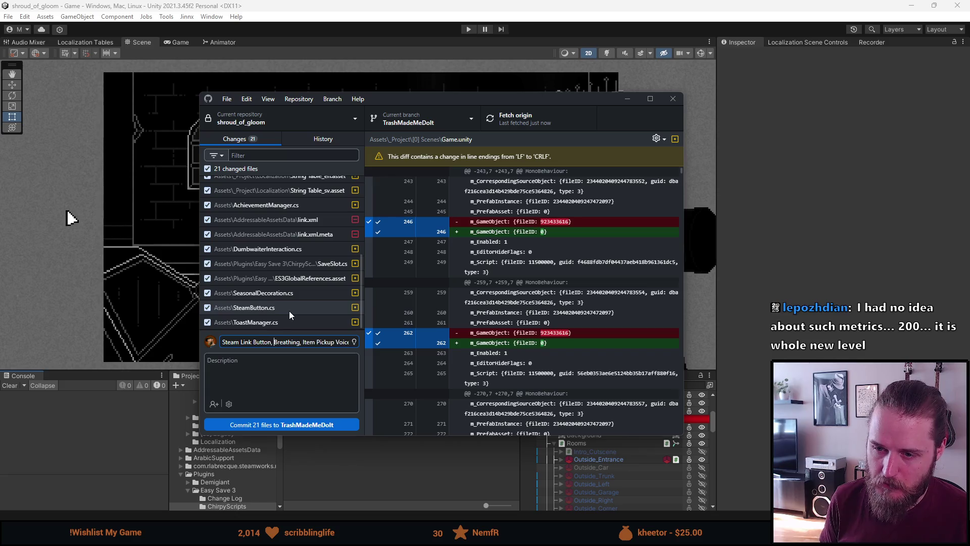
Commit the 21 files to TrashMadeMeDoIt, push to origin and close GitHub Desktop
{"action": "scroll", "coordinate": [286, 292], "scroll_direction": "up", "scroll_amount": 1}
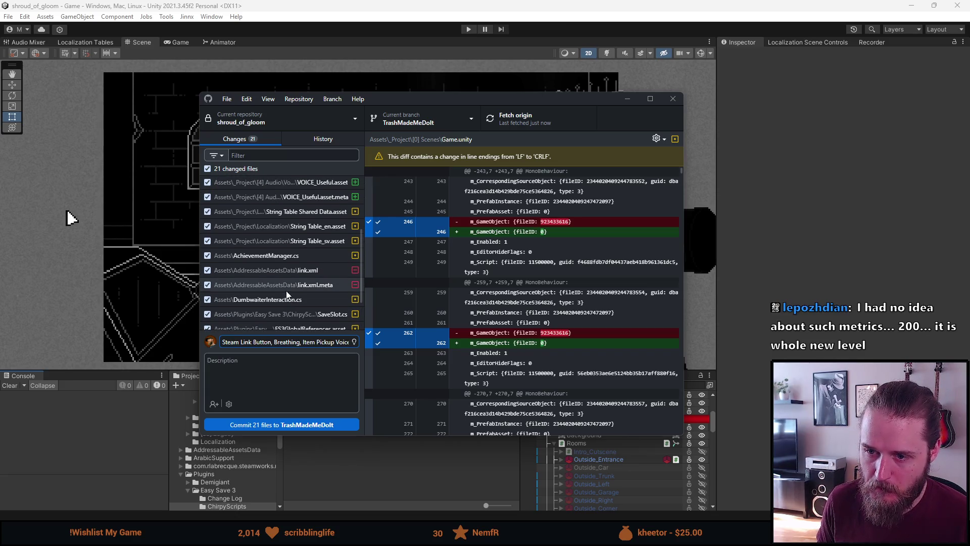
{"action": "scroll", "coordinate": [286, 292], "scroll_direction": "up", "scroll_amount": 1}
{"action": "scroll", "coordinate": [286, 293], "scroll_direction": "up", "scroll_amount": 1}
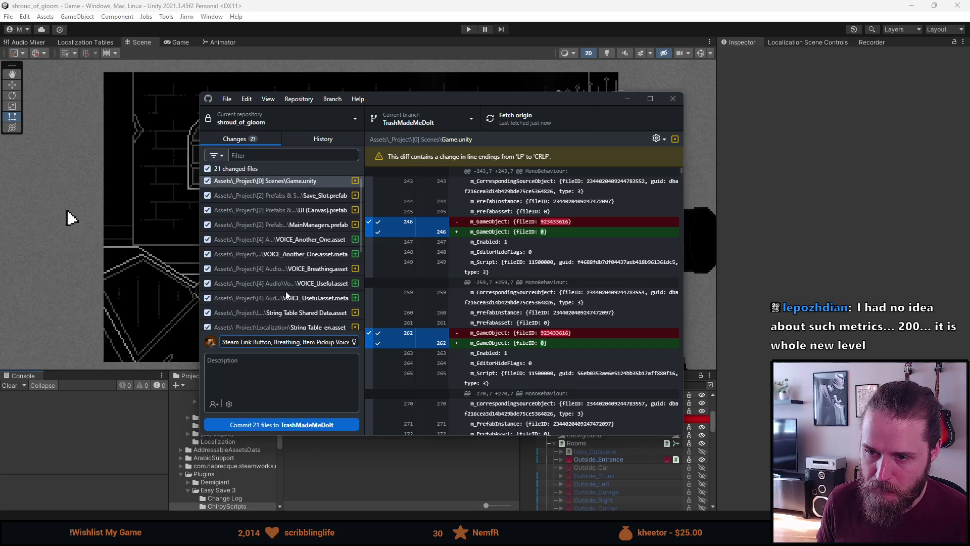
{"action": "scroll", "coordinate": [286, 292], "scroll_direction": "up", "scroll_amount": 1}
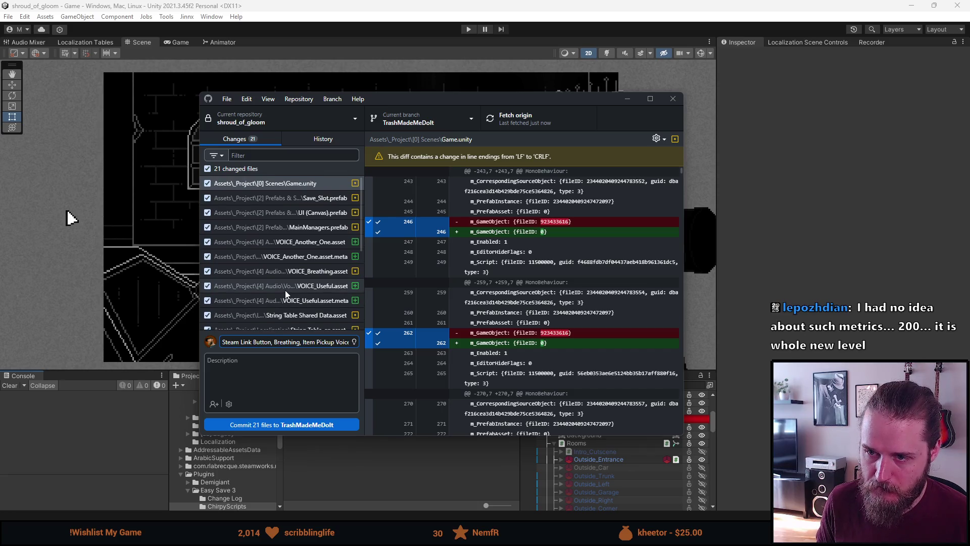
{"action": "left_click", "coordinate": [270, 426]}
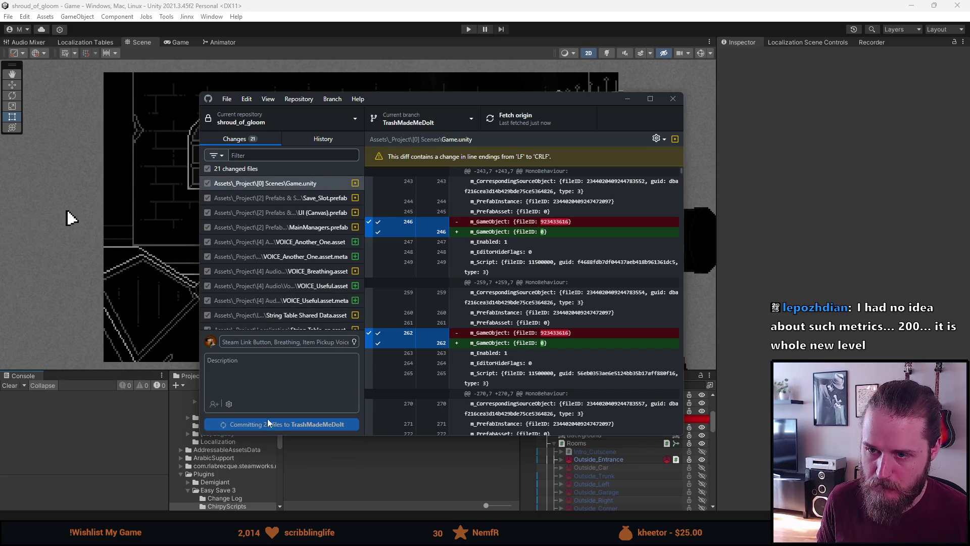
{"action": "left_click", "coordinate": [540, 127]}
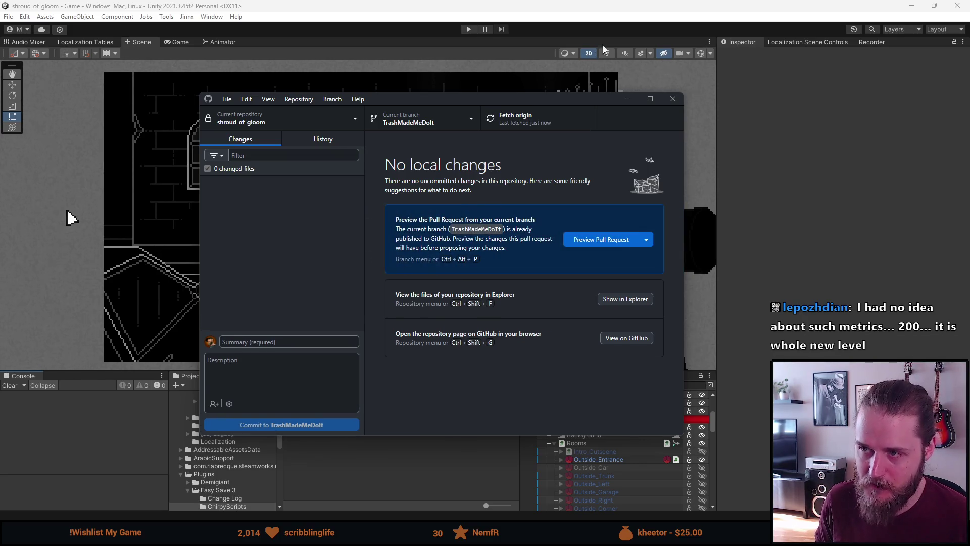
{"action": "left_click", "coordinate": [627, 99]}
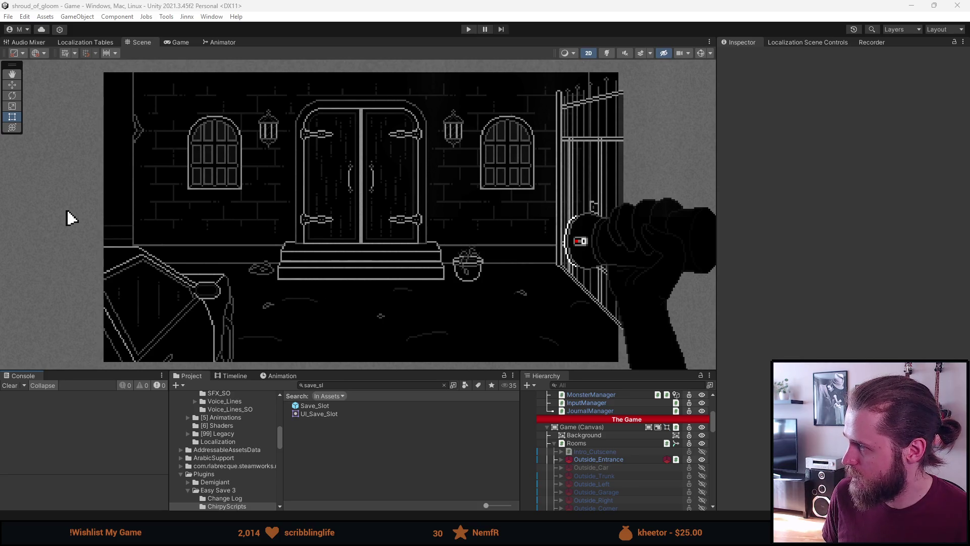
Split the first half of the creator handles in the list into separate to-do items
{"action": "key", "text": "alt+Tab"}
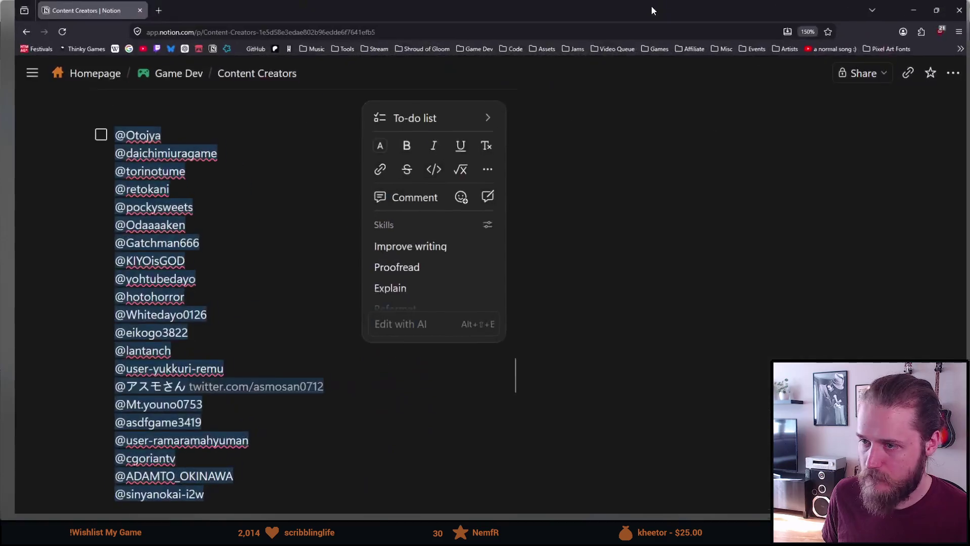
{"action": "left_click", "coordinate": [243, 157]}
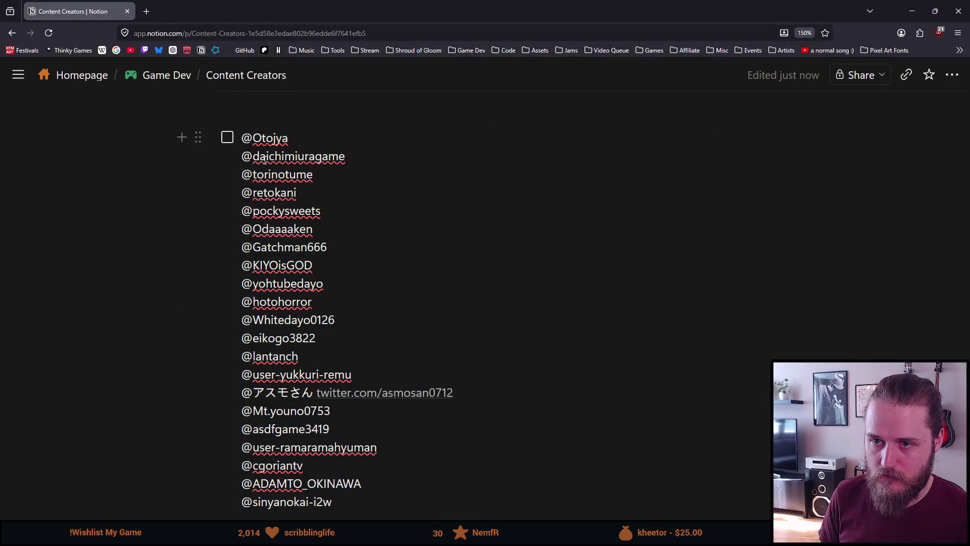
{"action": "key", "text": "Return"}
{"action": "key", "text": "Down"}
{"action": "key", "text": "BackSpace"}
{"action": "key", "text": "Return"}
{"action": "key", "text": "Down"}
{"action": "key", "text": "BackSpace"}
{"action": "key", "text": "Return"}
{"action": "key", "text": "Down"}
{"action": "key", "text": "BackSpace"}
{"action": "key", "text": "Down"}
{"action": "key", "text": "BackSpace"}
{"action": "key", "text": "Return"}
{"action": "key", "text": "Down"}
{"action": "key", "text": "BackSpace"}
{"action": "key", "text": "Return"}
{"action": "key", "text": "BackSpace"}
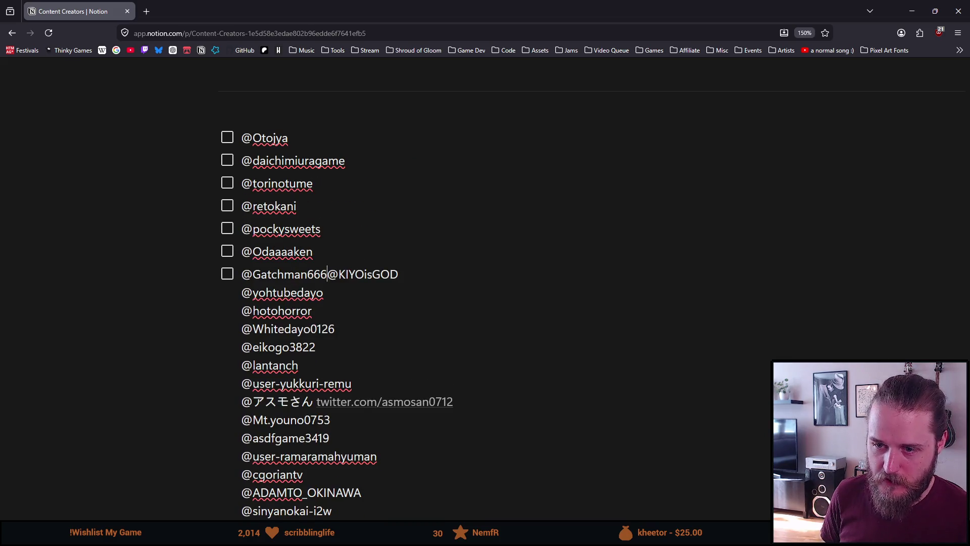
{"action": "key", "text": "Return"}
{"action": "key", "text": "Down"}
{"action": "key", "text": "BackSpace"}
{"action": "key", "text": "Return"}
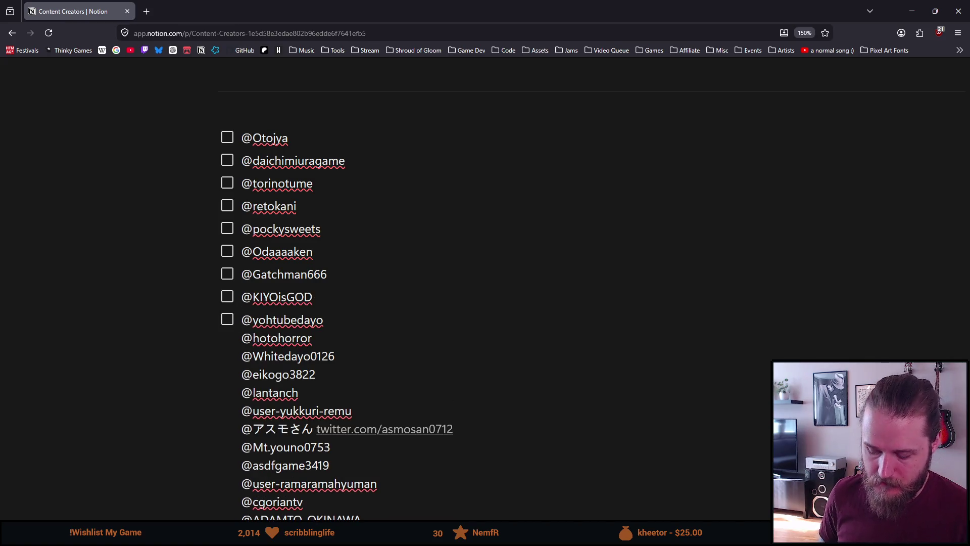
{"action": "key", "text": "Down"}
{"action": "key", "text": "BackSpace"}
{"action": "key", "text": "Return"}
Convert the remaining handles down to the last one into to-do items, then return to Unity
{"action": "key", "text": "BackSpace"}
{"action": "key", "text": "Return"}
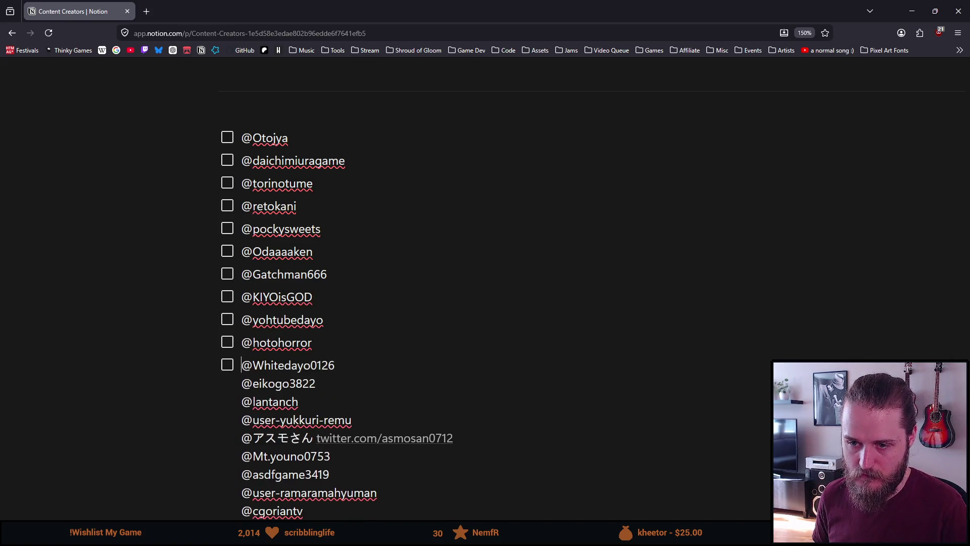
{"action": "key", "text": "BackSpace"}
{"action": "key", "text": "Return"}
{"action": "key", "text": "Down"}
{"action": "key", "text": "BackSpace"}
{"action": "key", "text": "Return"}
{"action": "key", "text": "Down"}
{"action": "key", "text": "BackSpace"}
{"action": "key", "text": "Return"}
{"action": "key", "text": "Down"}
{"action": "key", "text": "BackSpace"}
{"action": "key", "text": "Return"}
{"action": "key", "text": "Down"}
{"action": "key", "text": "BackSpace"}
{"action": "key", "text": "Return"}
{"action": "key", "text": "Down"}
{"action": "key", "text": "BackSpace"}
{"action": "key", "text": "Return"}
{"action": "key", "text": "BackSpace"}
{"action": "key", "text": "Return"}
{"action": "key", "text": "Down"}
{"action": "key", "text": "BackSpace"}
{"action": "key", "text": "Return"}
{"action": "key", "text": "Down"}
{"action": "key", "text": "BackSpace"}
{"action": "key", "text": "Return"}
{"action": "key", "text": "Down"}
{"action": "key", "text": "BackSpace"}
{"action": "key", "text": "Return"}
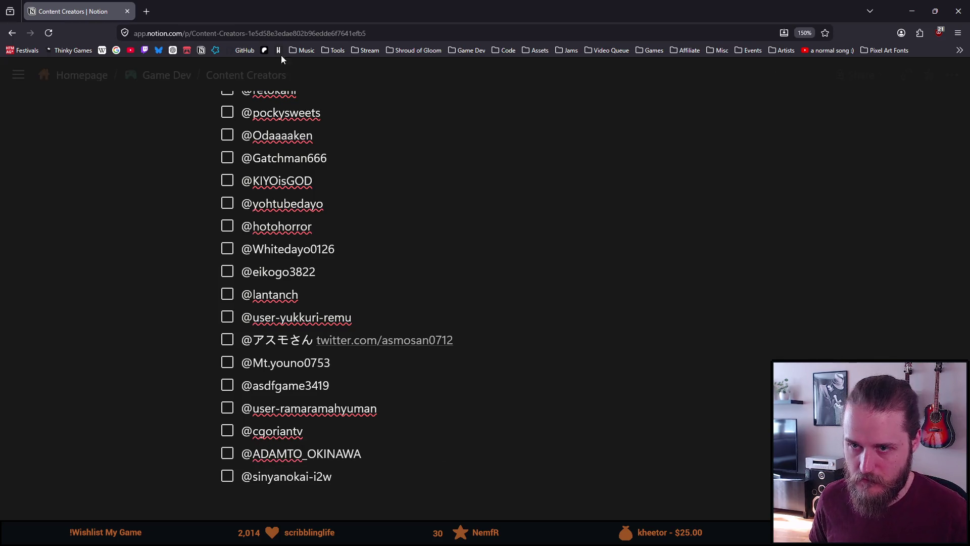
{"action": "scroll", "coordinate": [289, 155], "scroll_direction": "up", "scroll_amount": 5}
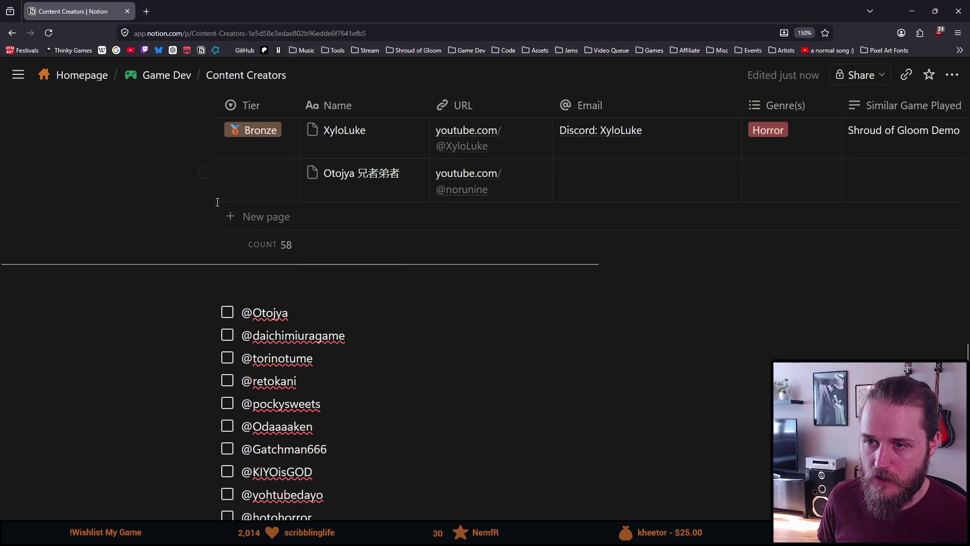
{"action": "key", "text": "alt+Tab"}
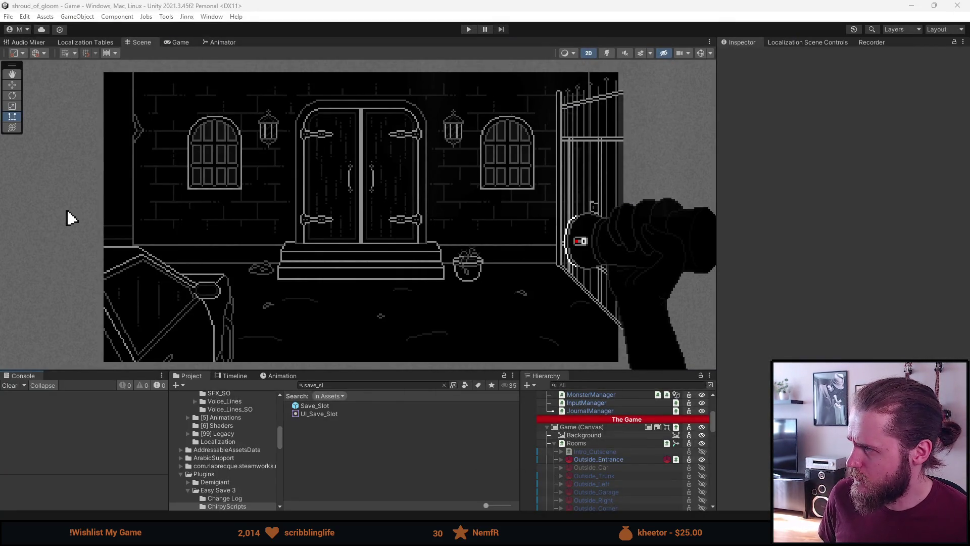
Open the channel's full description and highlight its 'never ask Steam Key' note to publishers
{"action": "key", "text": "alt+Tab"}
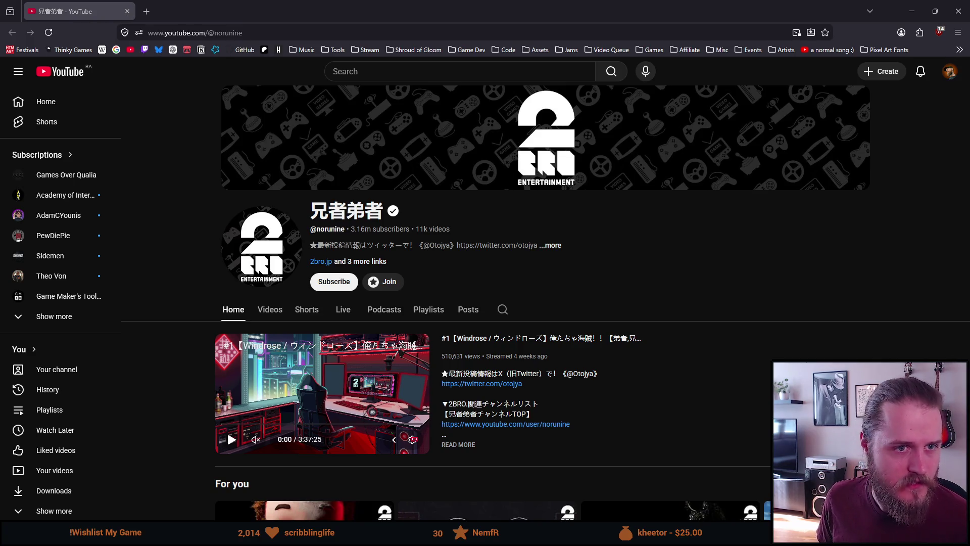
{"action": "left_click", "coordinate": [378, 262]}
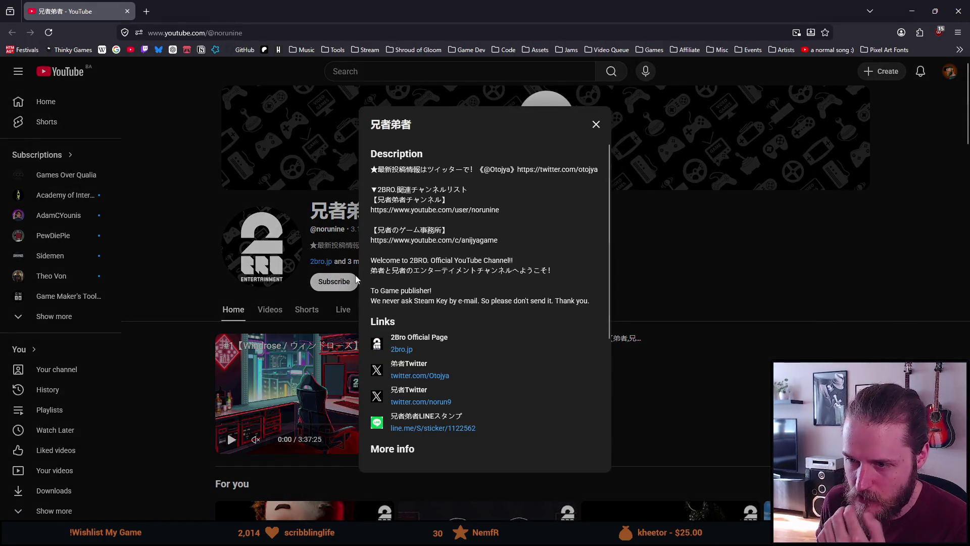
{"action": "triple_click", "coordinate": [447, 291]}
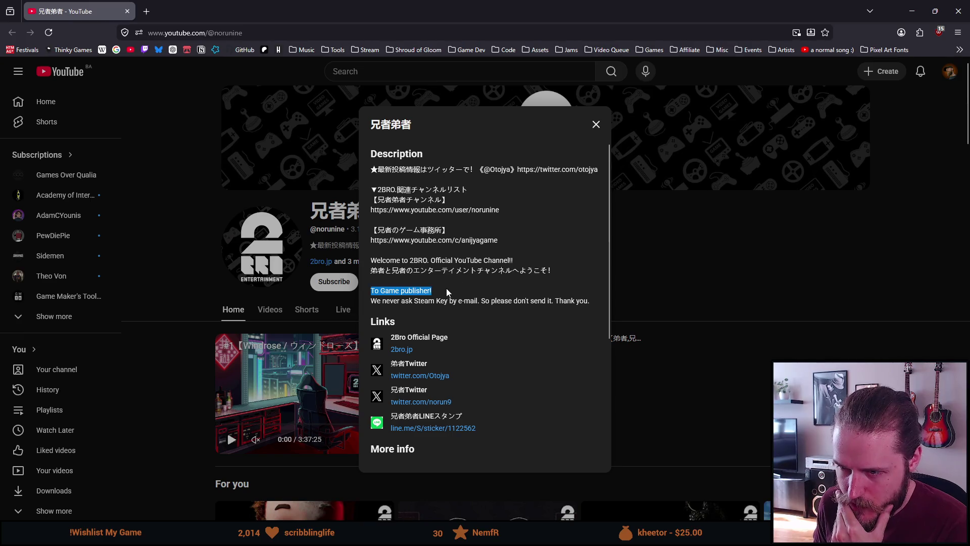
{"action": "left_click_drag", "start_coordinate": [381, 301], "coordinate": [587, 305]}
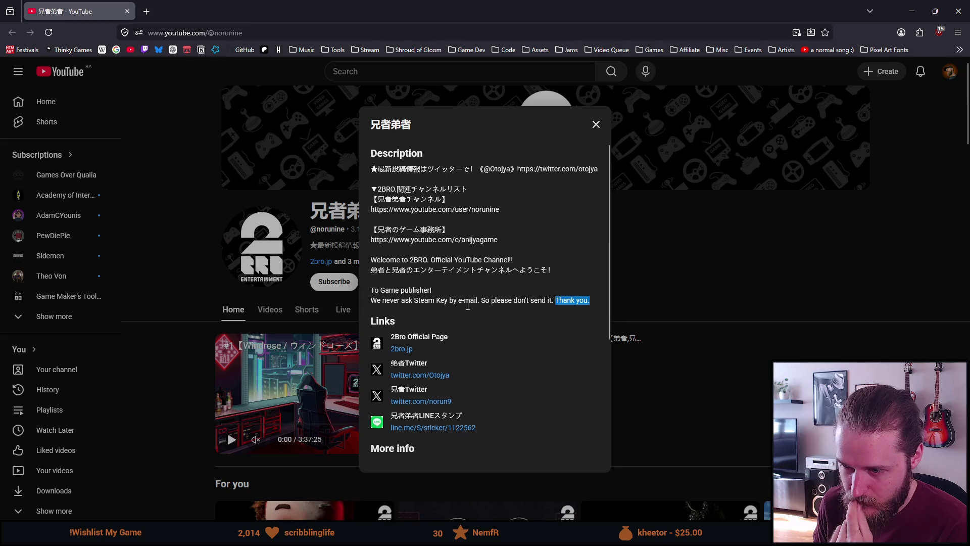
{"action": "scroll", "coordinate": [468, 308], "scroll_direction": "down", "scroll_amount": 1}
{"action": "scroll", "coordinate": [467, 305], "scroll_direction": "up", "scroll_amount": 1}
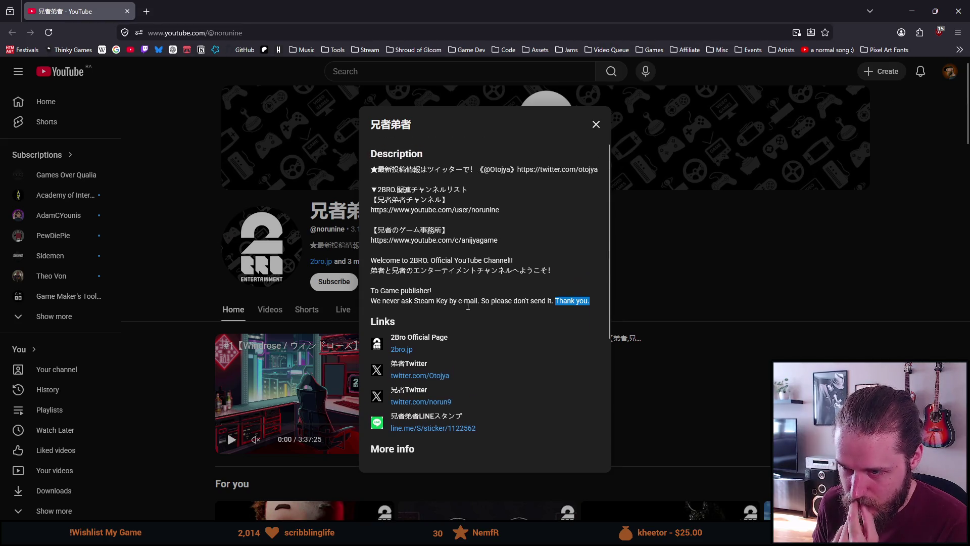
{"action": "left_click", "coordinate": [471, 301]}
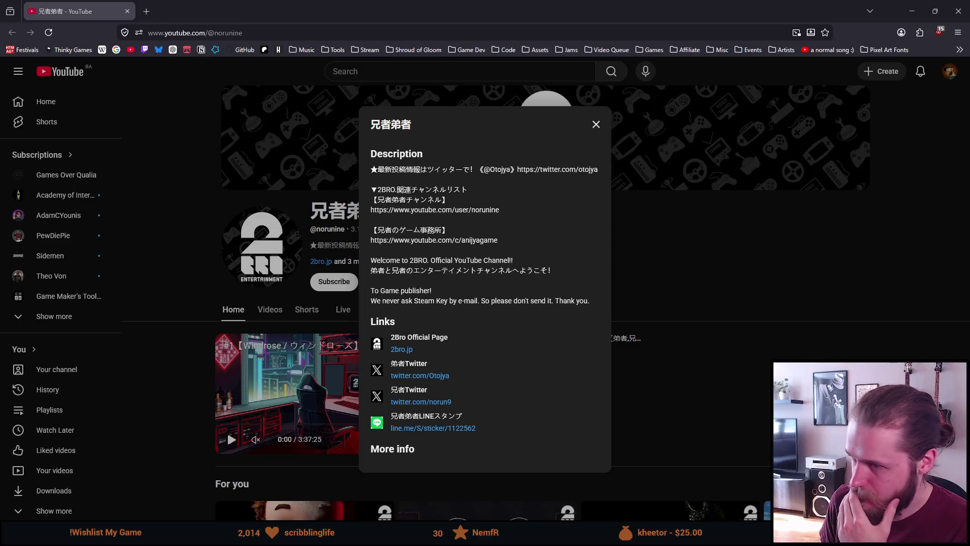
{"action": "left_click_drag", "start_coordinate": [380, 290], "coordinate": [447, 304]}
{"action": "triple_click", "coordinate": [448, 304]}
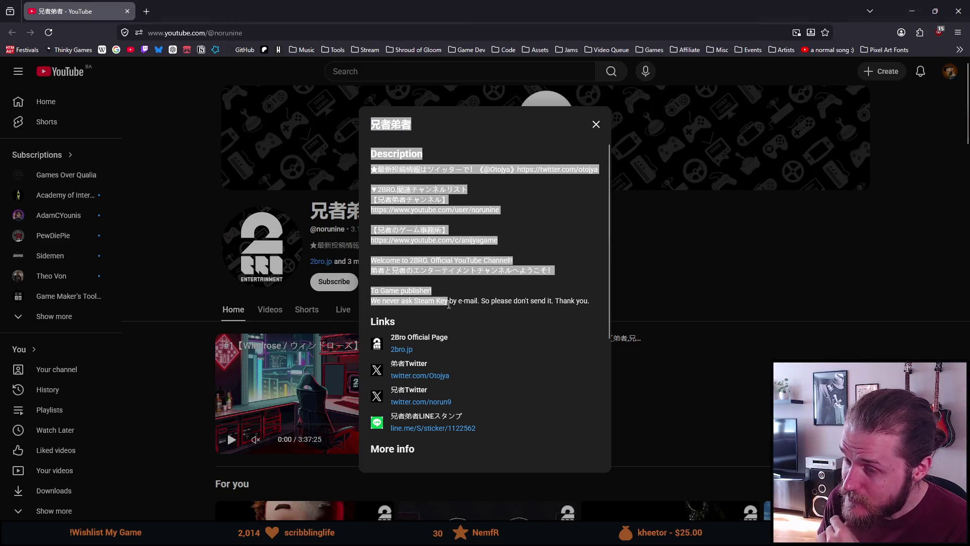
{"action": "left_click", "coordinate": [448, 304]}
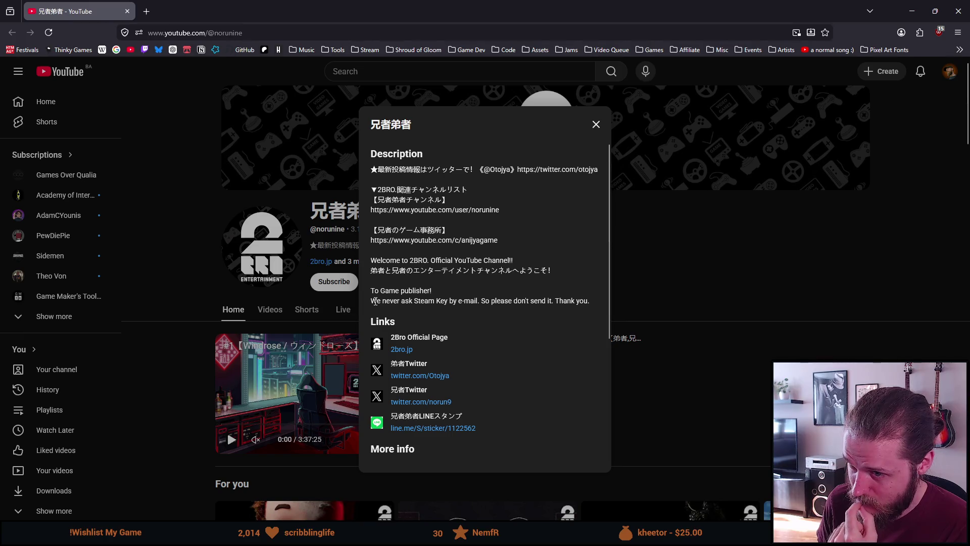
{"action": "left_click_drag", "start_coordinate": [376, 301], "coordinate": [542, 303]}
{"action": "left_click", "coordinate": [549, 306]}
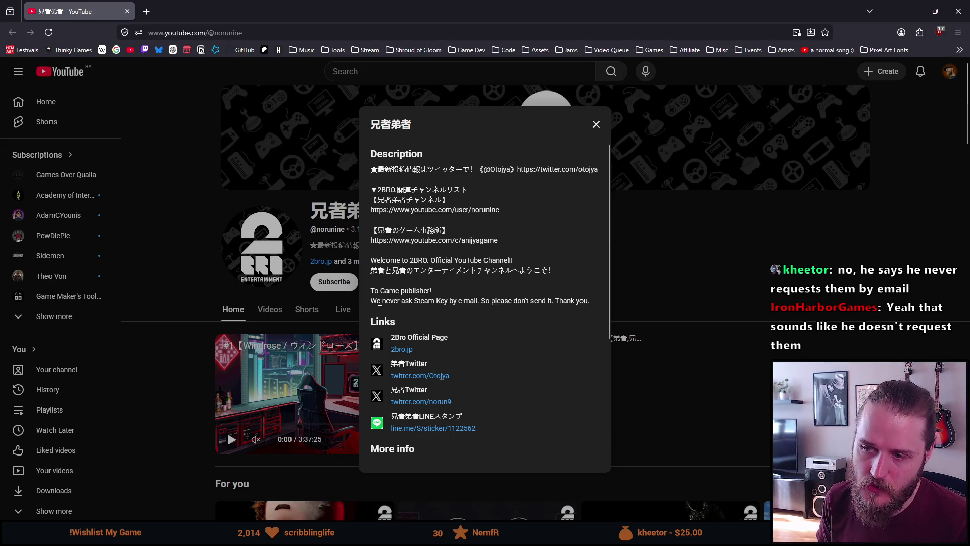
Re-highlight the request not to send Steam keys, then scroll down to the More info section
{"action": "left_click_drag", "start_coordinate": [382, 300], "coordinate": [472, 301]}
{"action": "left_click", "coordinate": [478, 301]}
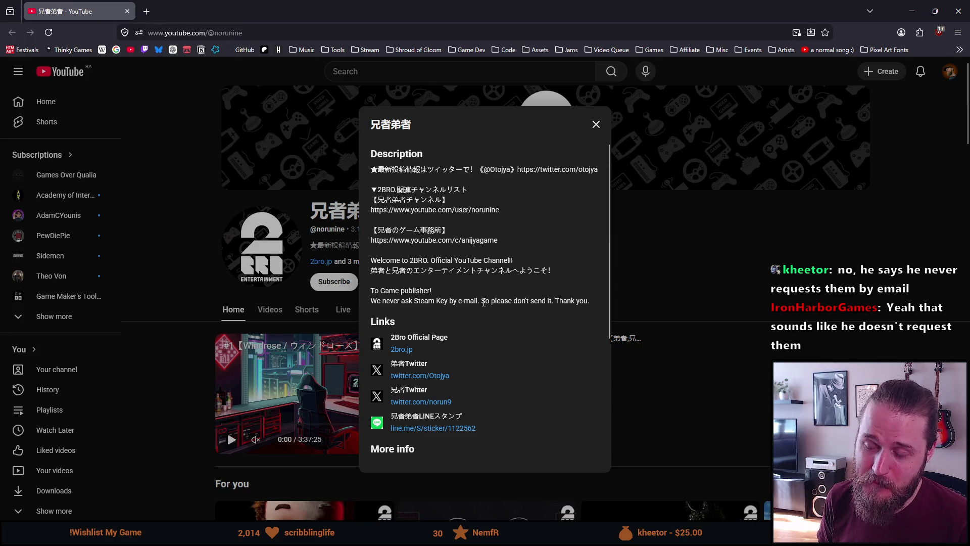
{"action": "left_click_drag", "start_coordinate": [397, 303], "coordinate": [543, 301]}
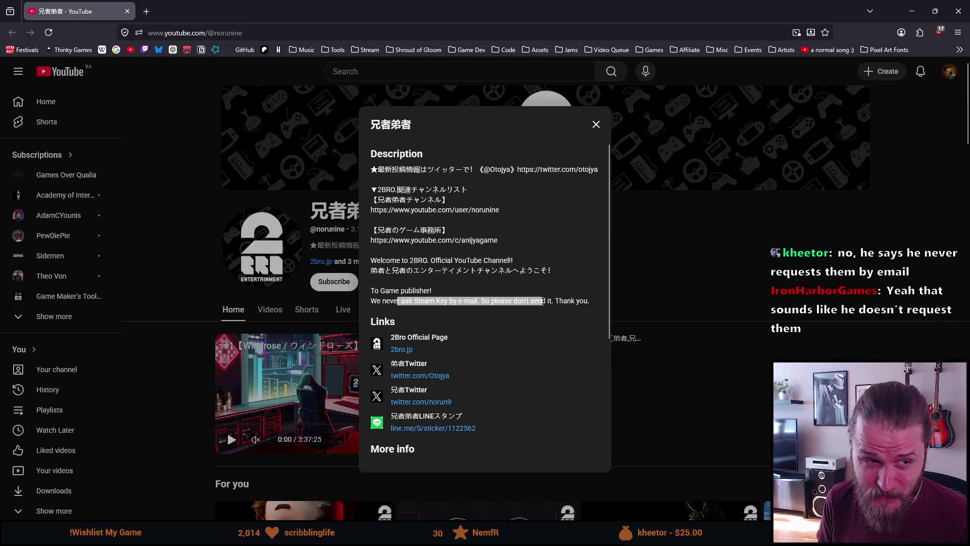
{"action": "left_click", "coordinate": [542, 301]}
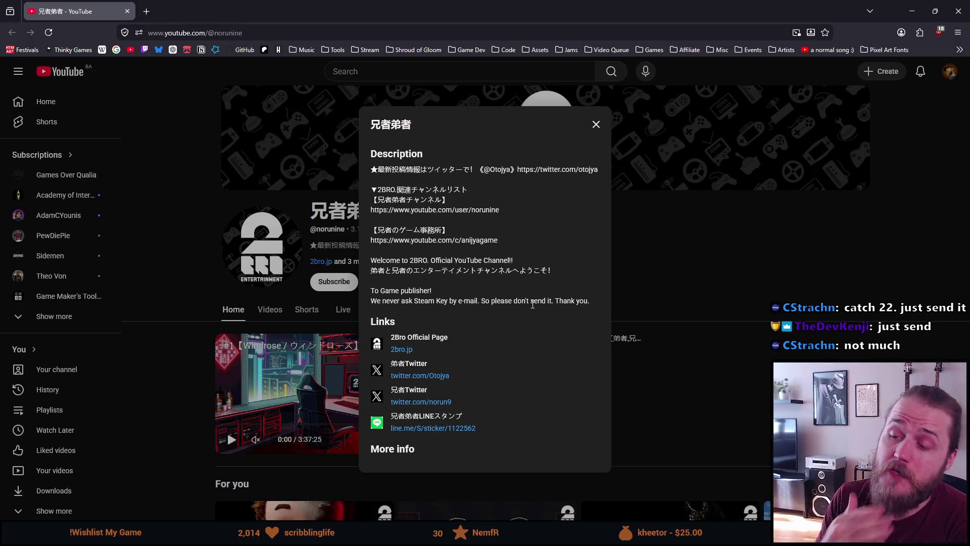
{"action": "scroll", "coordinate": [521, 277], "scroll_direction": "down", "scroll_amount": 1}
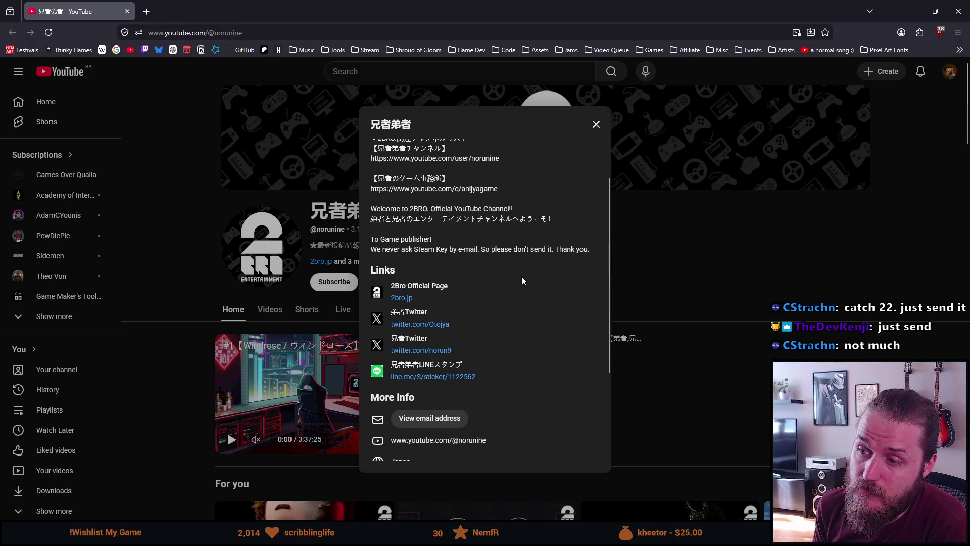
{"action": "scroll", "coordinate": [521, 278], "scroll_direction": "down", "scroll_amount": 3}
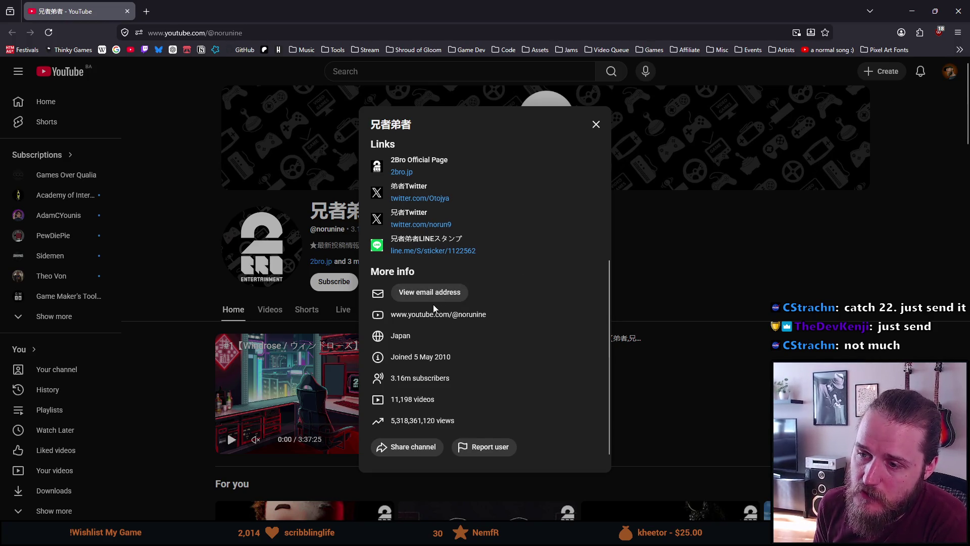
{"action": "scroll", "coordinate": [438, 321], "scroll_direction": "up", "scroll_amount": 4}
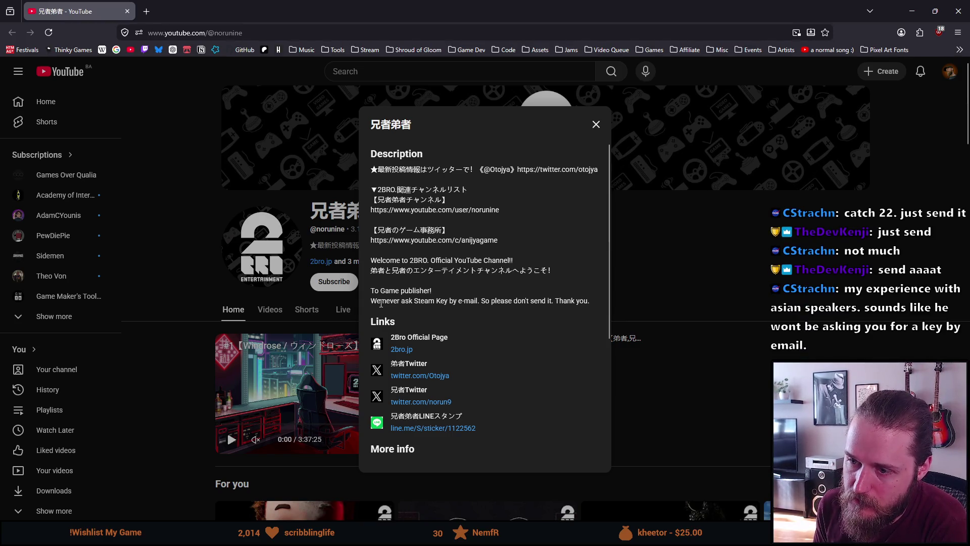
{"action": "mouse_move", "coordinate": [370, 290]}
{"action": "left_mouse_down"}
{"action": "mouse_move", "coordinate": [609, 317]}
{"action": "mouse_move", "coordinate": [592, 302]}
{"action": "mouse_move", "coordinate": [490, 301]}
{"action": "mouse_move", "coordinate": [391, 270]}
{"action": "mouse_move", "coordinate": [372, 292]}
{"action": "mouse_move", "coordinate": [593, 301]}
{"action": "mouse_move", "coordinate": [373, 290]}
{"action": "left_mouse_up"}
{"action": "left_click", "coordinate": [372, 291]}
{"action": "left_click", "coordinate": [372, 291]}
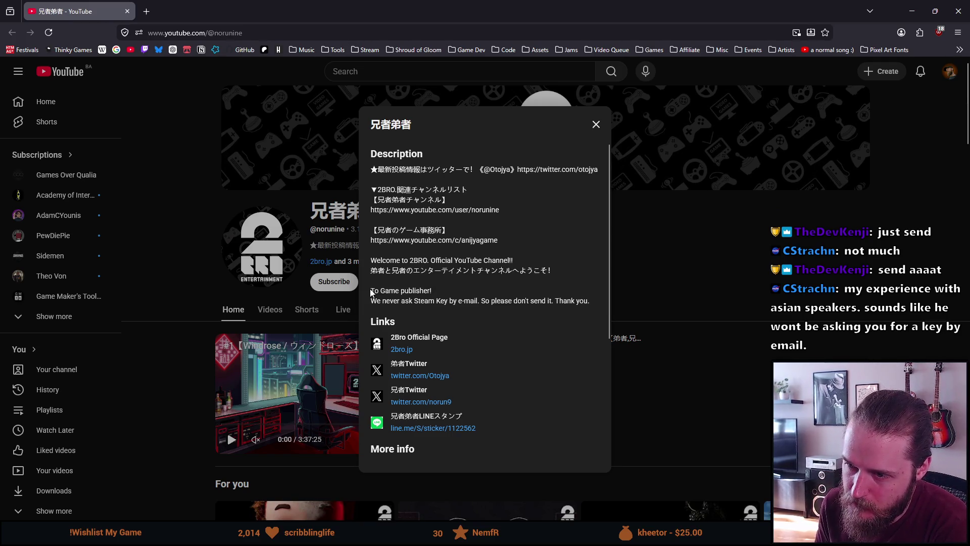
{"action": "double_click", "coordinate": [409, 301]}
{"action": "left_click", "coordinate": [429, 301]}
{"action": "left_click_drag", "start_coordinate": [417, 301], "coordinate": [400, 303]}
{"action": "double_click", "coordinate": [408, 301]}
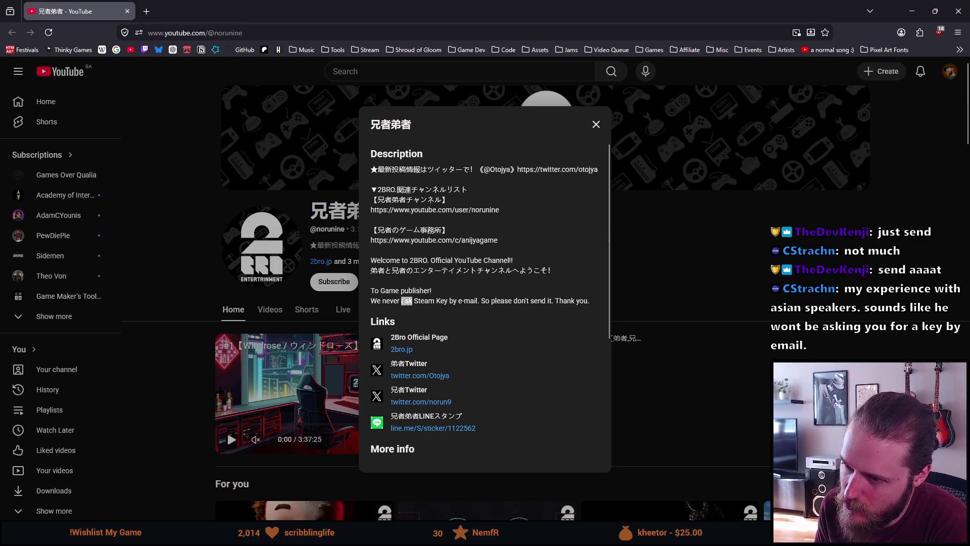
{"action": "left_click", "coordinate": [422, 301]}
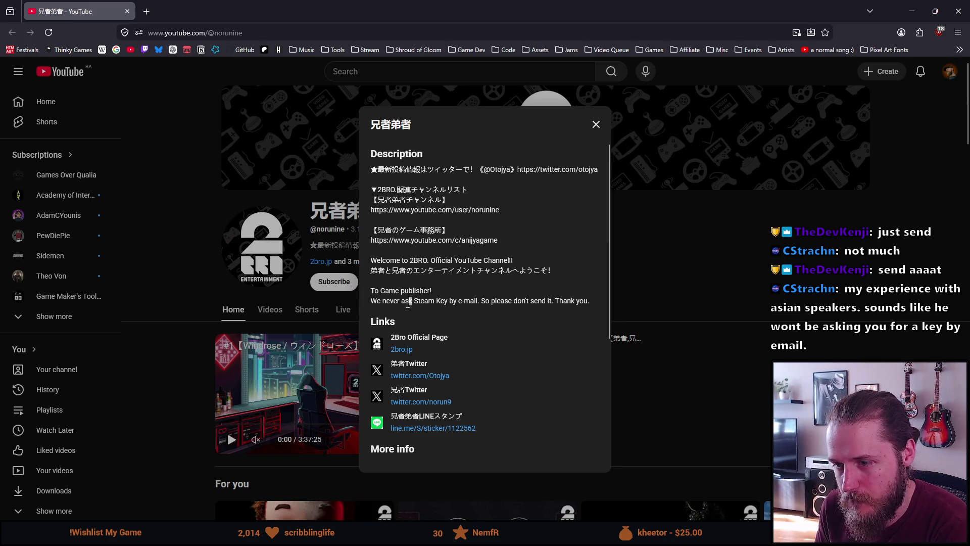
{"action": "double_click", "coordinate": [404, 302]}
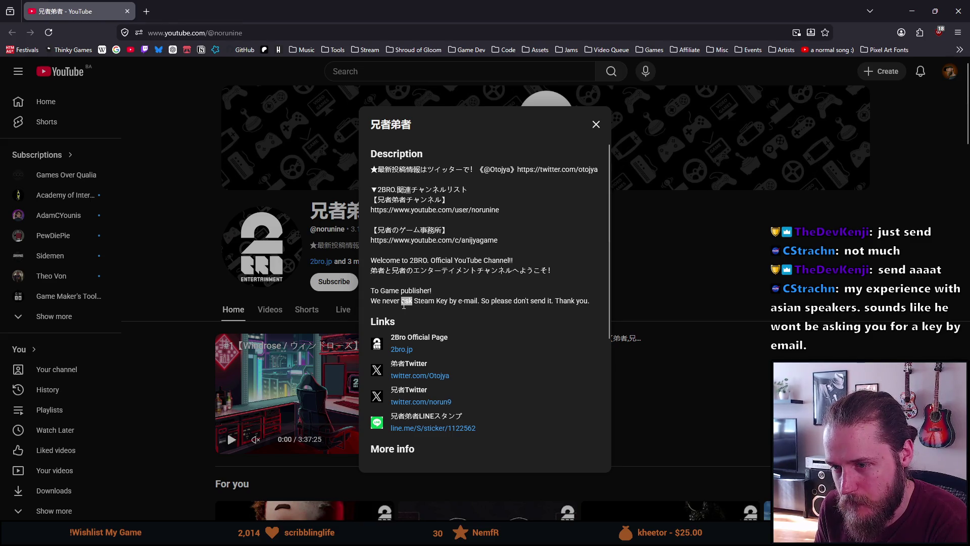
{"action": "left_click", "coordinate": [416, 304]}
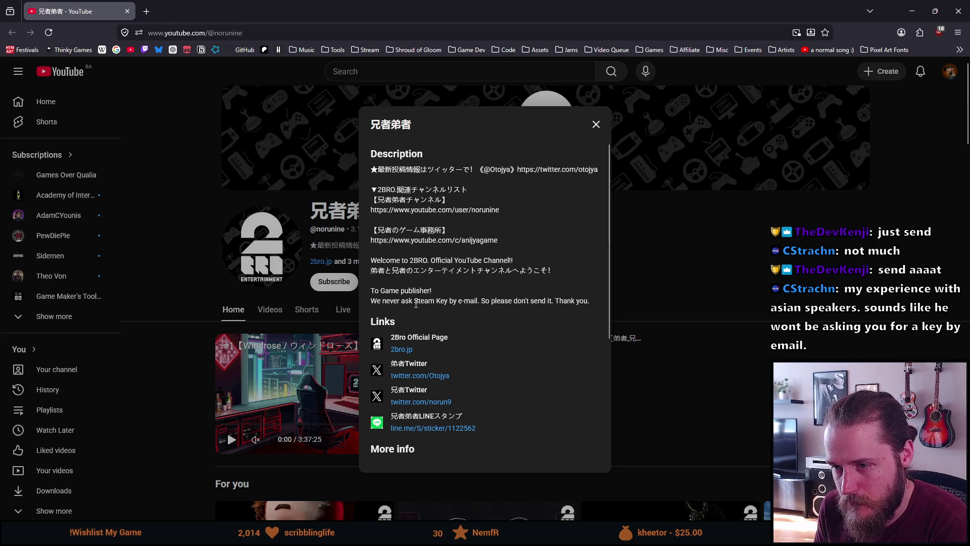
{"action": "double_click", "coordinate": [407, 302]}
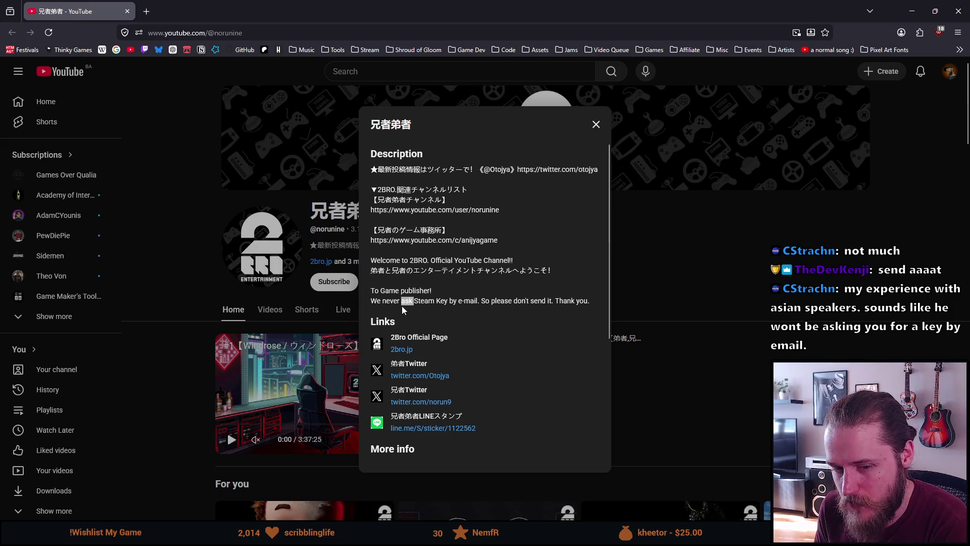
{"action": "left_click", "coordinate": [404, 303]}
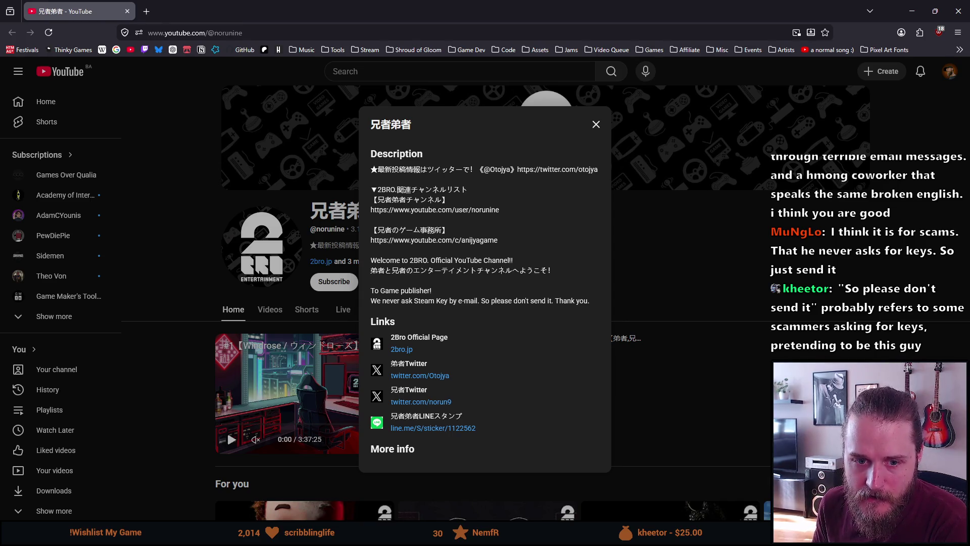
{"action": "mouse_move", "coordinate": [401, 302]}
{"action": "left_mouse_down"}
{"action": "mouse_move", "coordinate": [438, 302]}
{"action": "mouse_move", "coordinate": [414, 305]}
{"action": "left_mouse_up"}
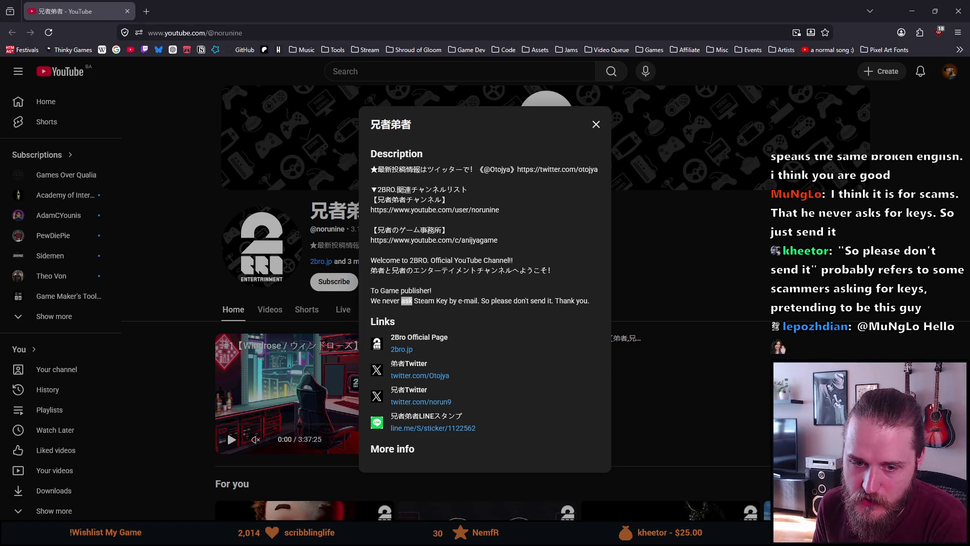
Close the channel details, reopen the full description, then dismiss it to the Home page
{"action": "key", "text": "ctrl+l"}
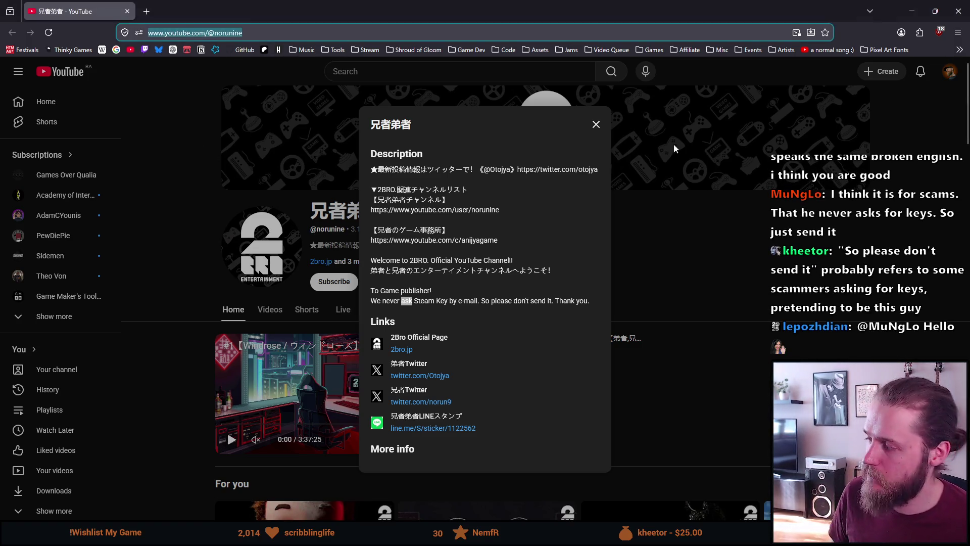
{"action": "key", "text": "alt+Tab"}
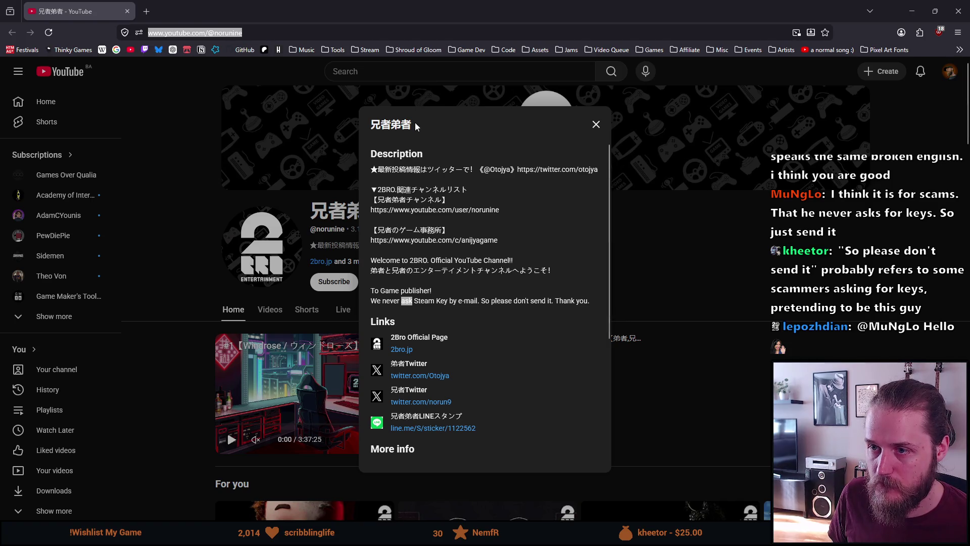
{"action": "left_click_drag", "start_coordinate": [415, 125], "coordinate": [370, 128]}
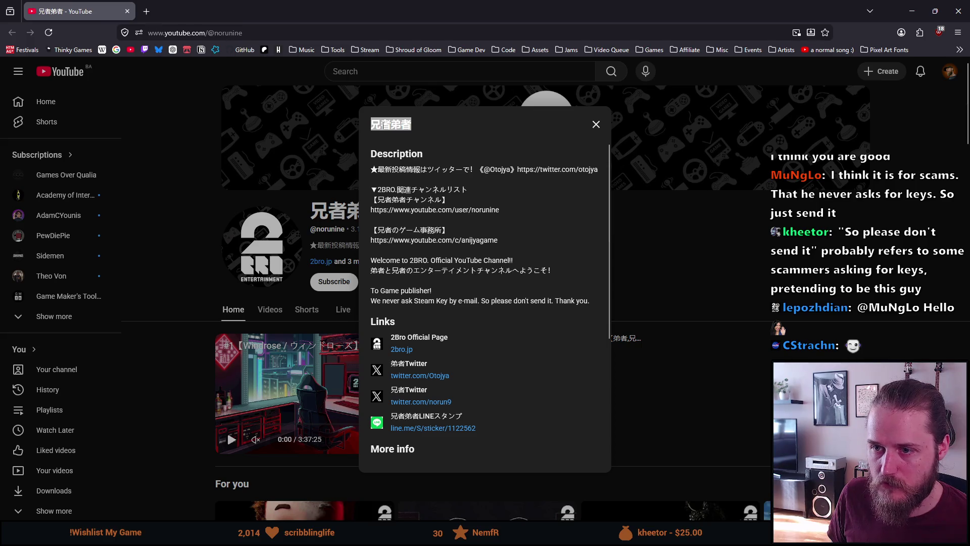
{"action": "key", "text": "Escape"}
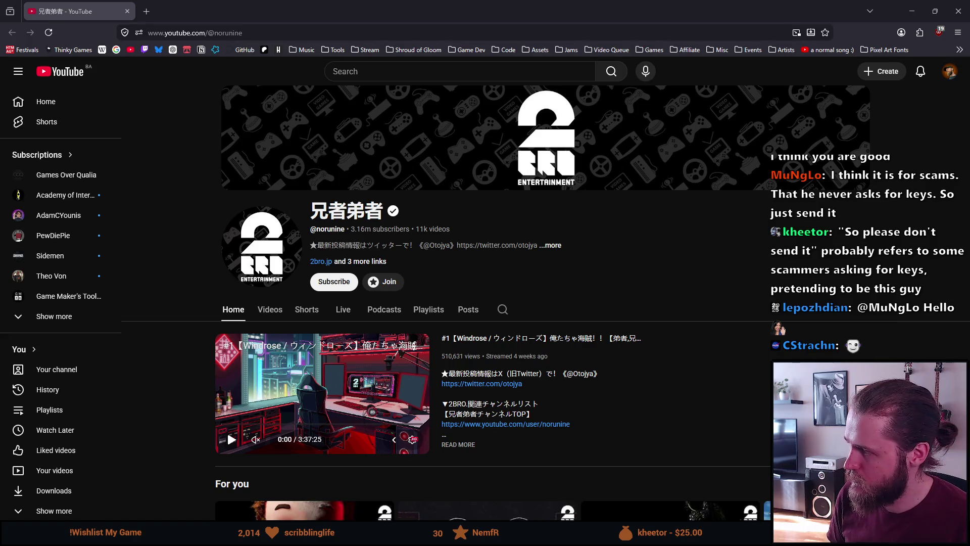
{"action": "left_click", "coordinate": [551, 246]}
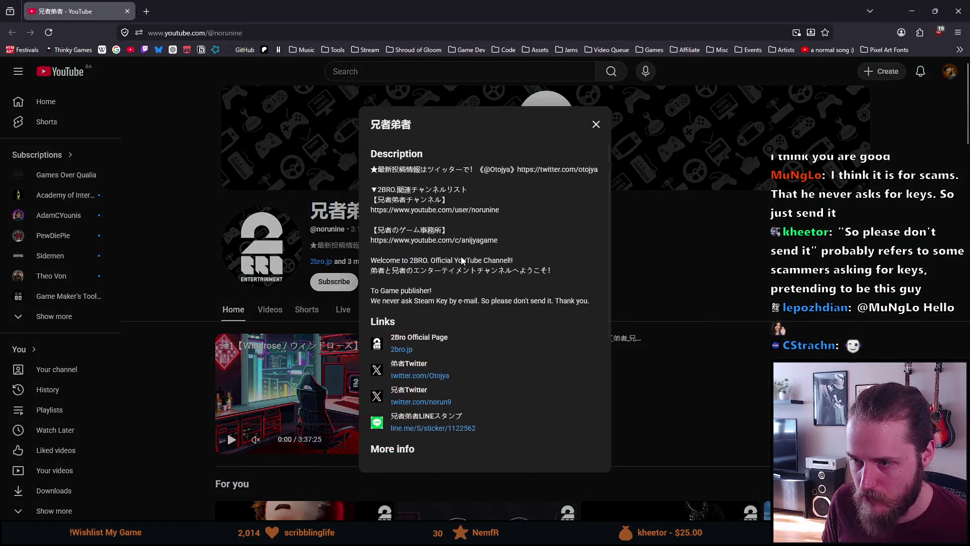
{"action": "left_click_drag", "start_coordinate": [490, 170], "coordinate": [511, 172]}
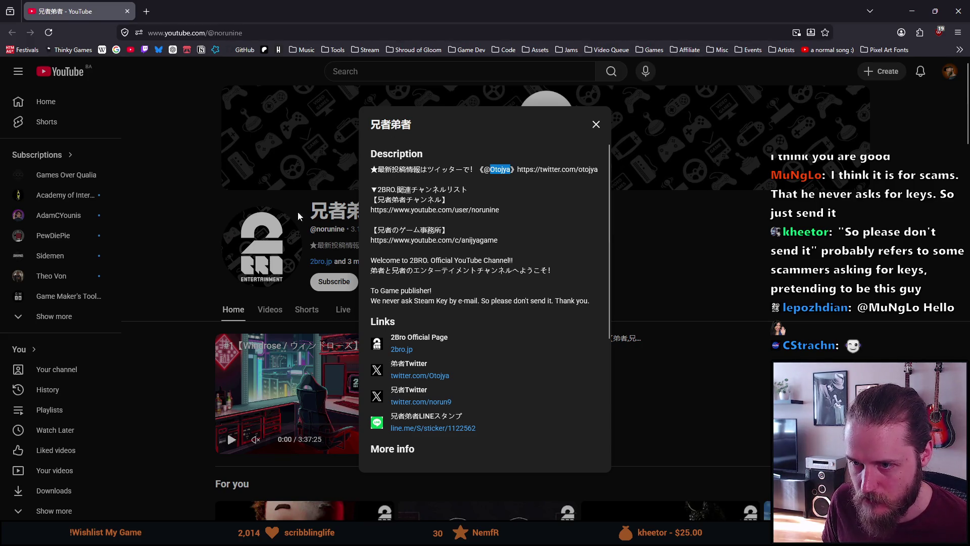
{"action": "left_click", "coordinate": [189, 278]}
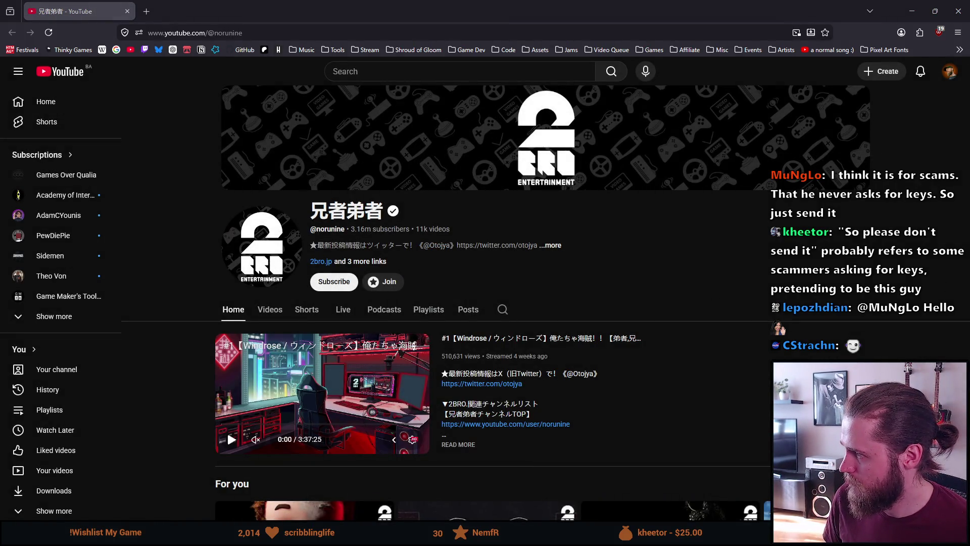
Reveal the channel's business email via View email address and the reCAPTCHA, reloading once
{"action": "left_click", "coordinate": [515, 249]}
{"action": "scroll", "coordinate": [437, 365], "scroll_direction": "down", "scroll_amount": 3}
{"action": "left_click", "coordinate": [437, 365]}
{"action": "left_click", "coordinate": [405, 377]}
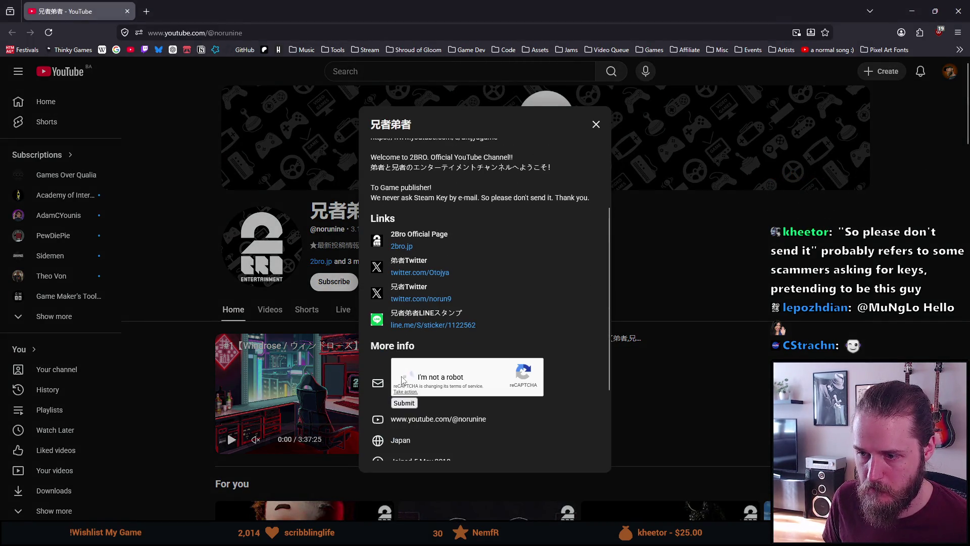
{"action": "left_click", "coordinate": [404, 402]}
{"action": "left_click", "coordinate": [48, 33]}
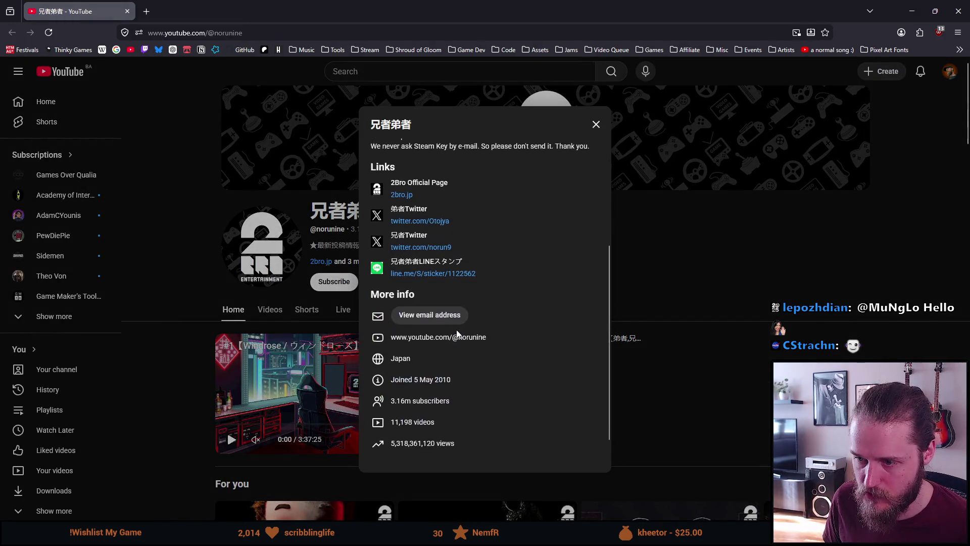
{"action": "left_click", "coordinate": [431, 315]}
{"action": "left_click", "coordinate": [404, 325]}
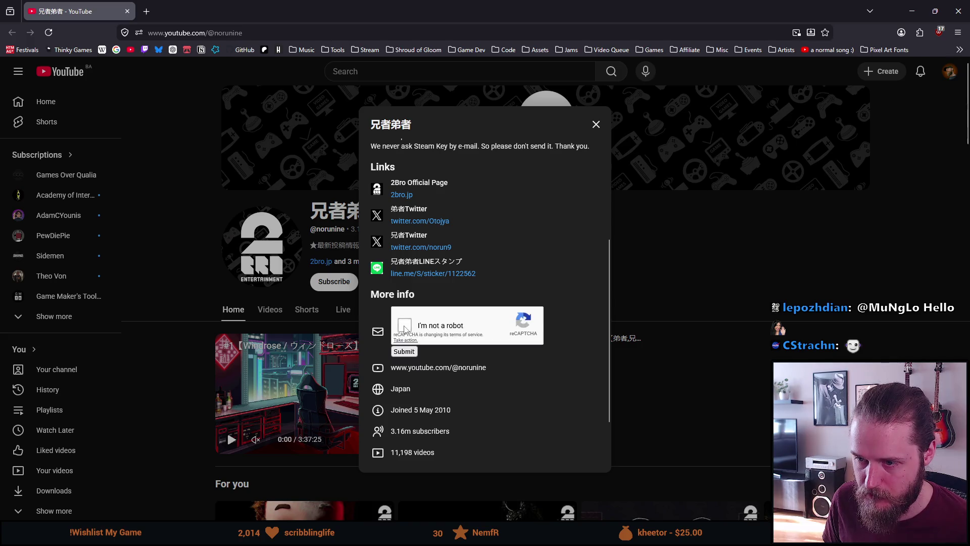
{"action": "left_click", "coordinate": [403, 351]}
{"action": "left_click_drag", "start_coordinate": [444, 316], "coordinate": [391, 317]}
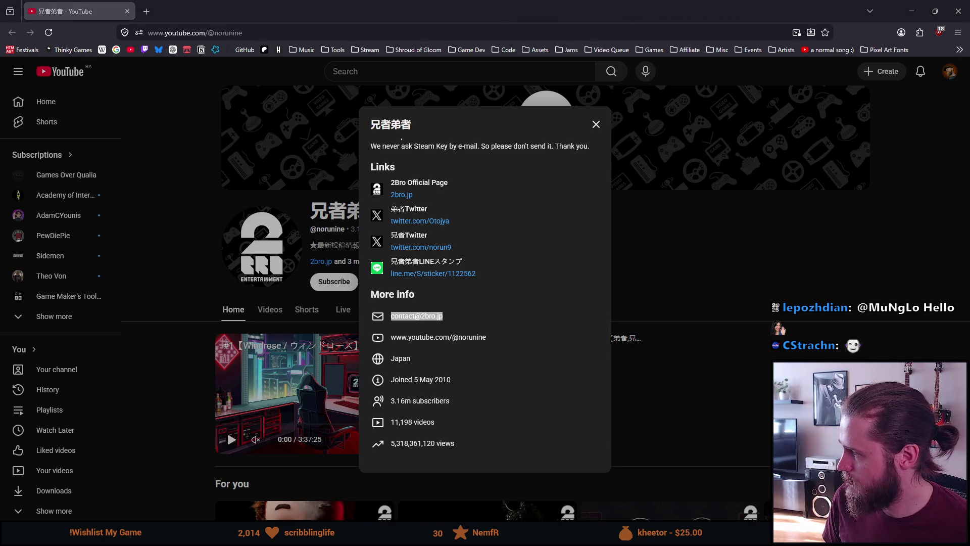
Close the channel details and go to the channel's Videos list
{"action": "left_click", "coordinate": [284, 309]}
{"action": "left_click", "coordinate": [270, 309]}
{"action": "scroll", "coordinate": [242, 315], "scroll_direction": "down", "scroll_amount": 4}
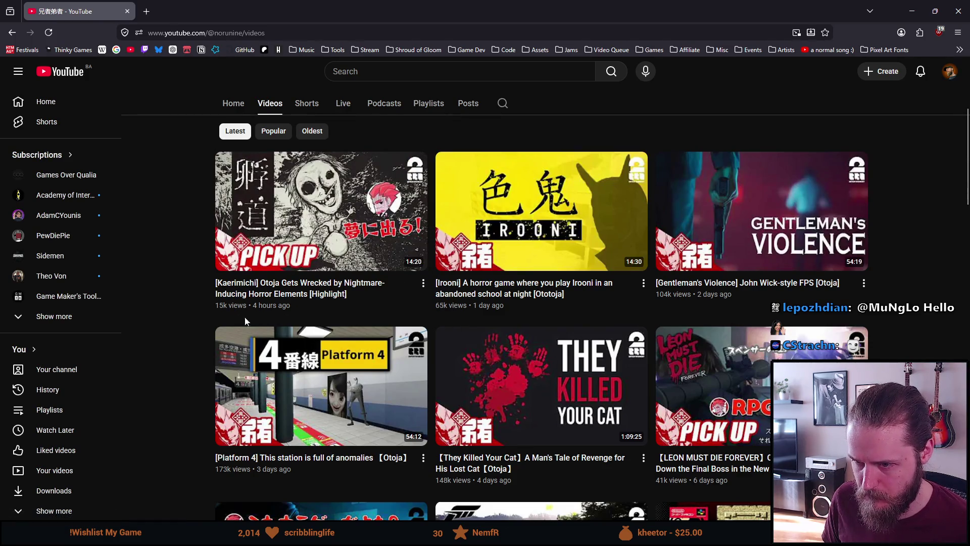
{"action": "scroll", "coordinate": [211, 313], "scroll_direction": "down", "scroll_amount": 8}
{"action": "scroll", "coordinate": [202, 310], "scroll_direction": "down", "scroll_amount": 10}
{"action": "scroll", "coordinate": [202, 311], "scroll_direction": "down", "scroll_amount": 5}
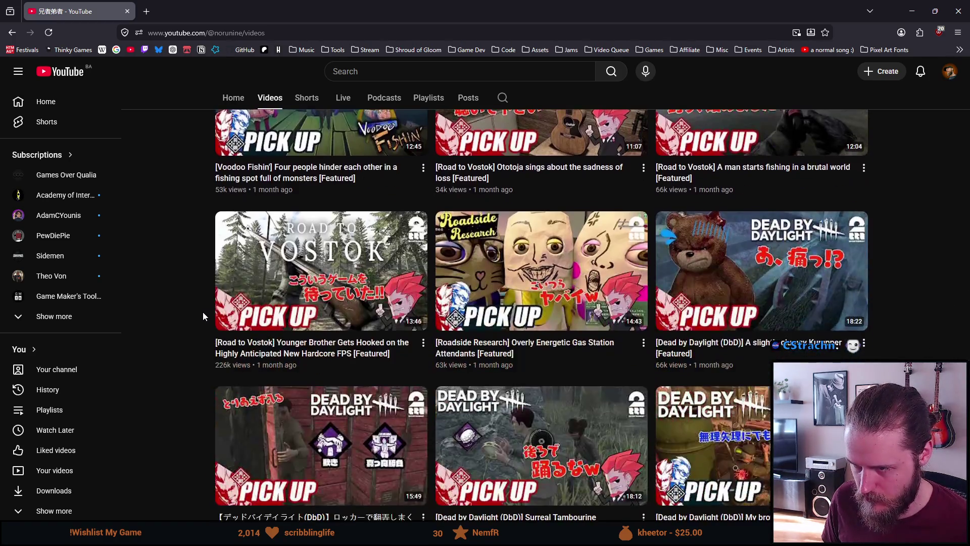
{"action": "scroll", "coordinate": [202, 311], "scroll_direction": "down", "scroll_amount": 10}
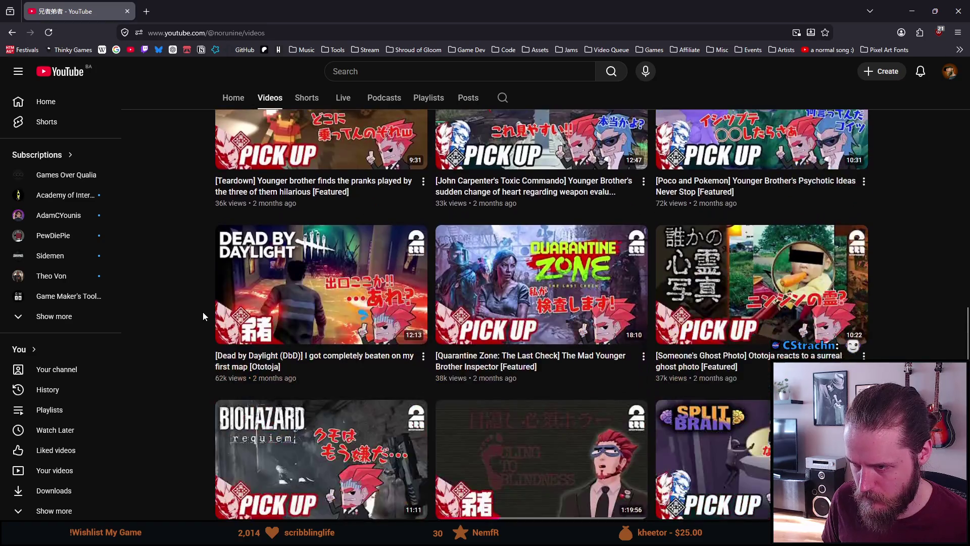
{"action": "scroll", "coordinate": [206, 313], "scroll_direction": "down", "scroll_amount": 5}
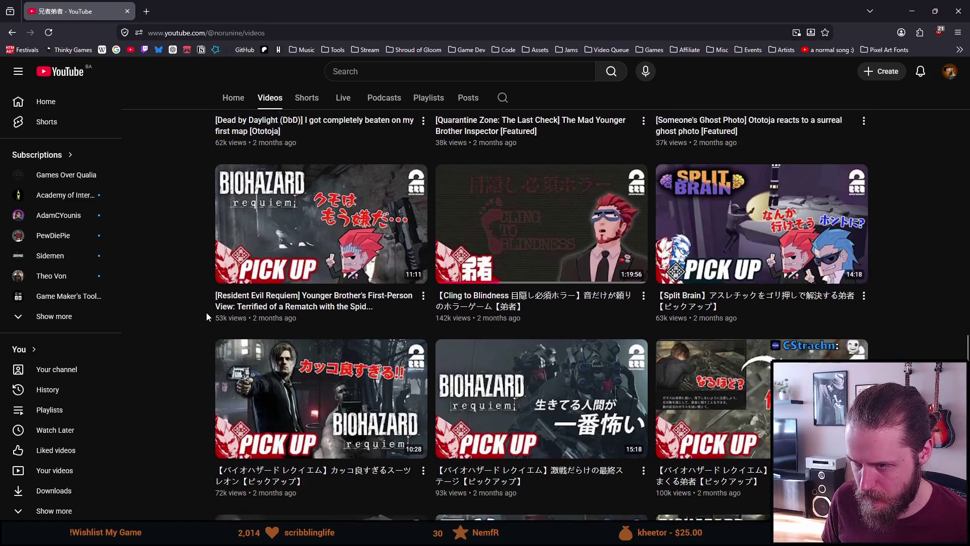
{"action": "mouse_move", "coordinate": [548, 225]}
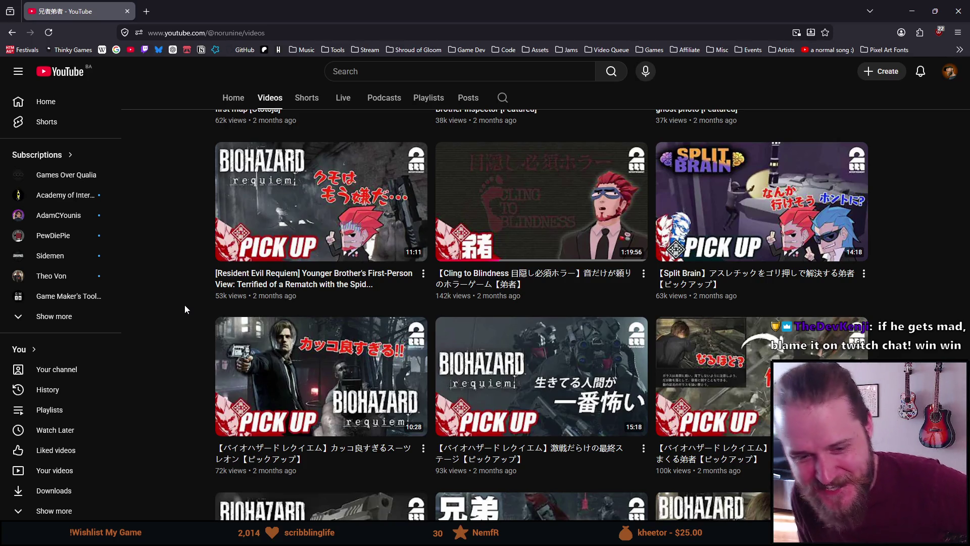
{"action": "scroll", "coordinate": [183, 309], "scroll_direction": "down", "scroll_amount": 3}
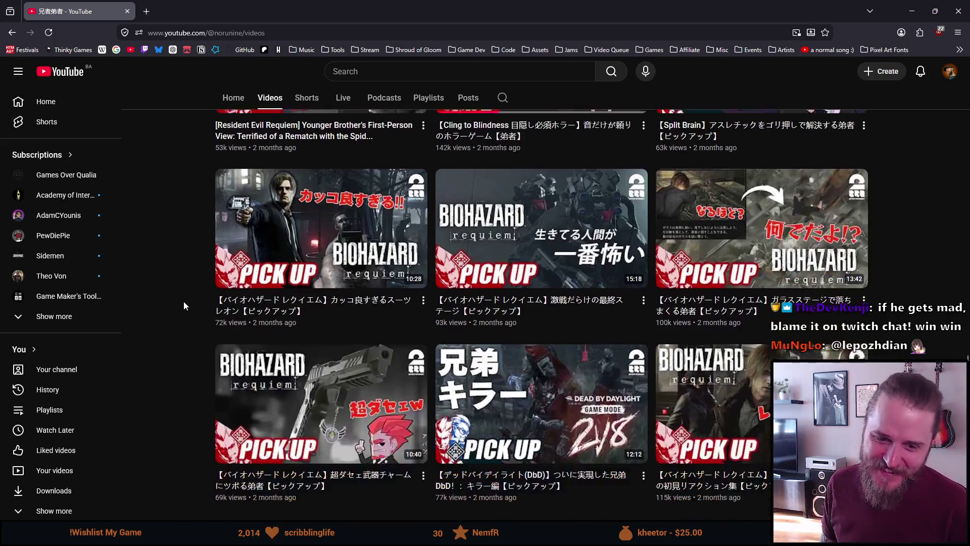
{"action": "scroll", "coordinate": [185, 302], "scroll_direction": "down", "scroll_amount": 1}
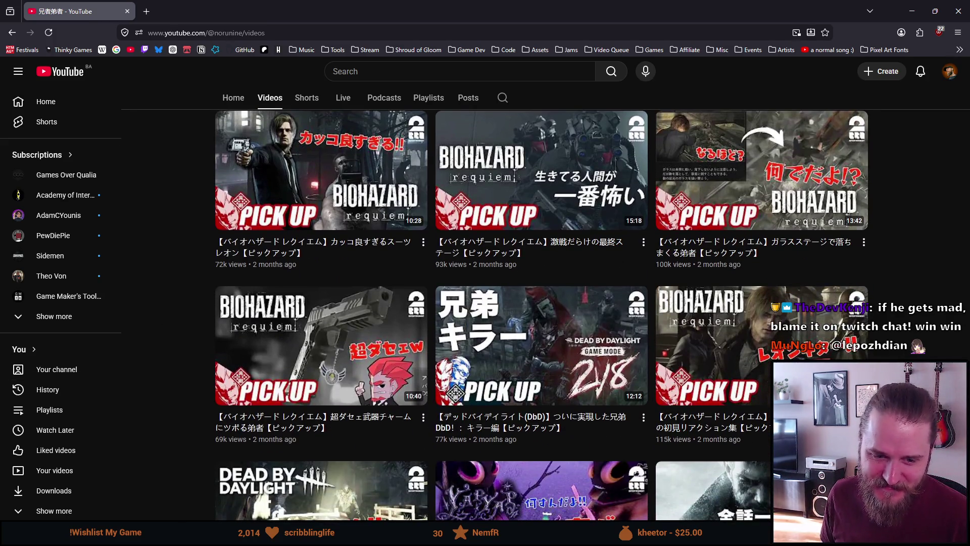
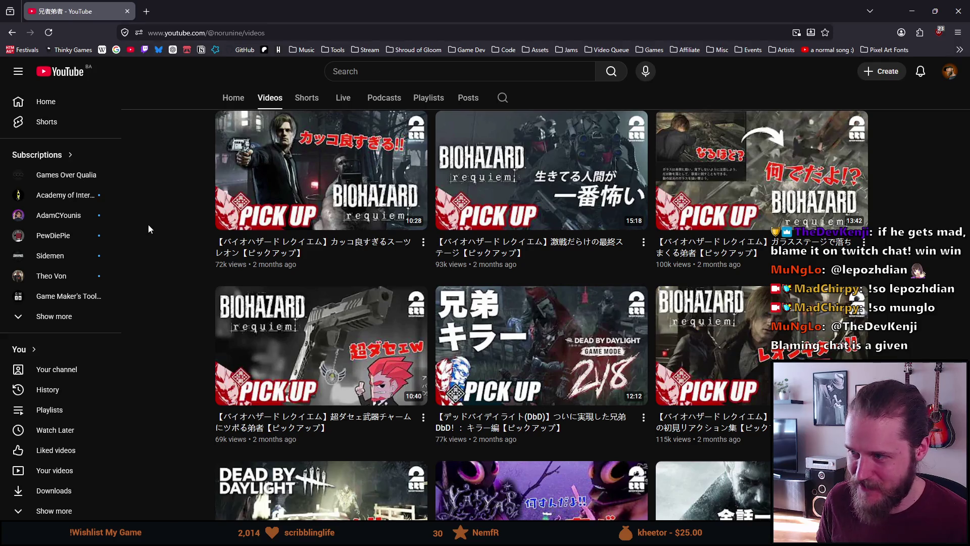
Scroll down through the channel's Videos grid
{"action": "mouse_move", "coordinate": [373, 394]}
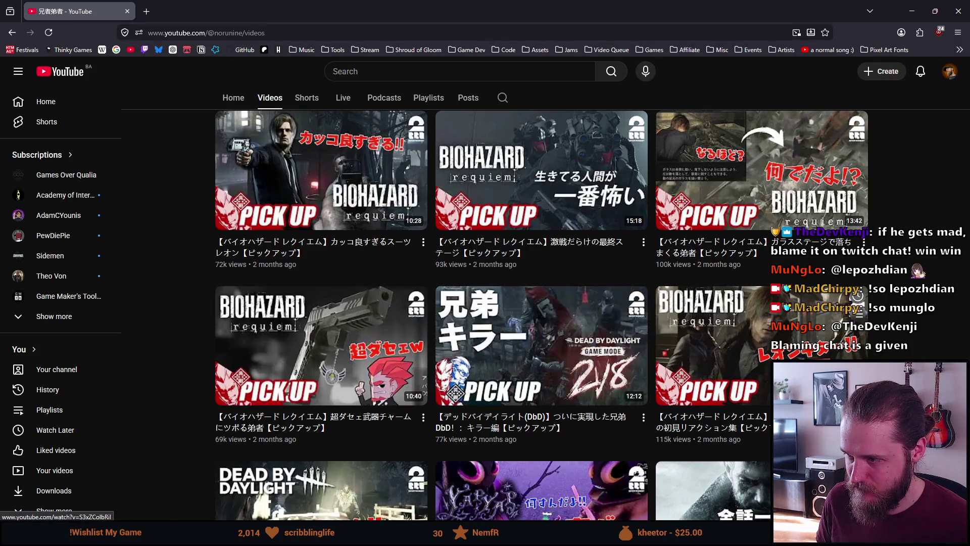
{"action": "scroll", "coordinate": [619, 422], "scroll_direction": "down", "scroll_amount": 5}
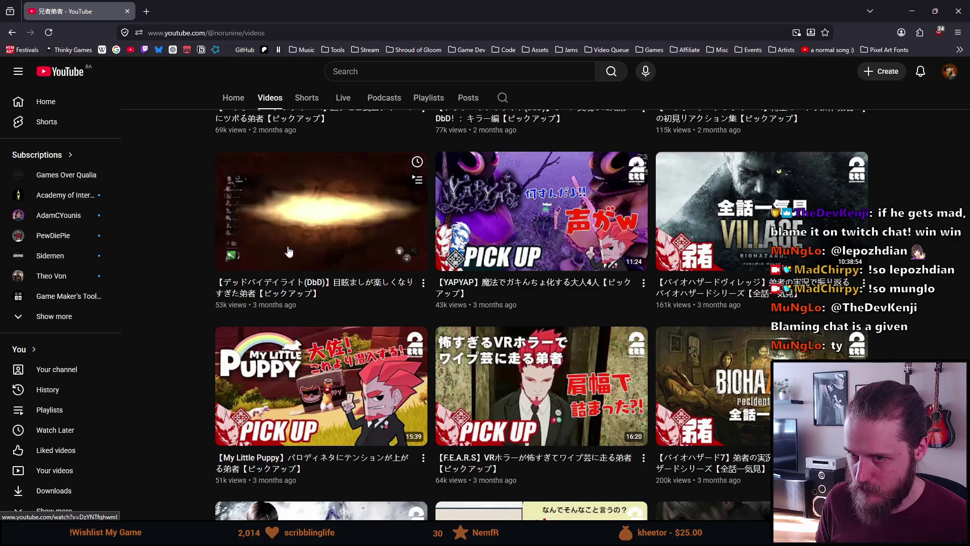
{"action": "scroll", "coordinate": [186, 308], "scroll_direction": "down", "scroll_amount": 4}
{"action": "scroll", "coordinate": [187, 309], "scroll_direction": "down", "scroll_amount": 4}
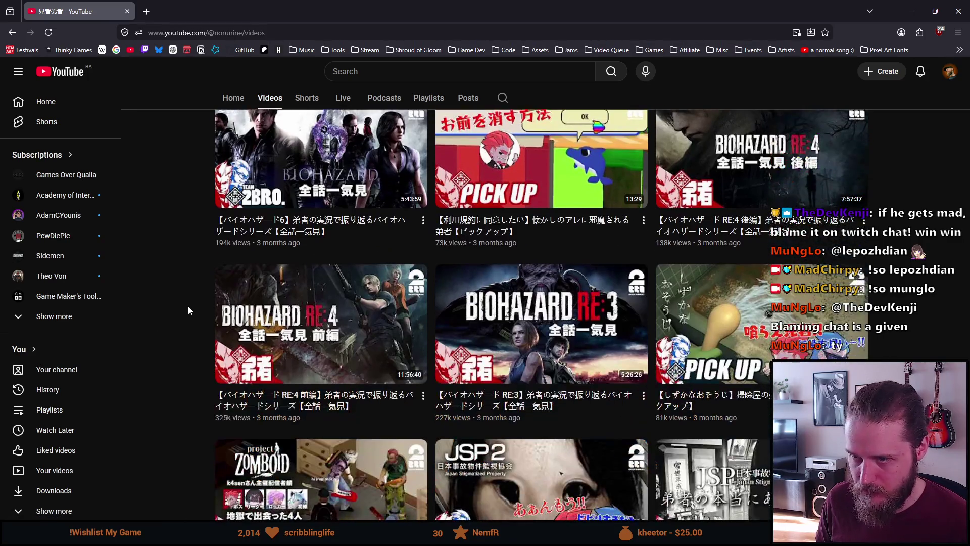
{"action": "scroll", "coordinate": [188, 307], "scroll_direction": "down", "scroll_amount": 7}
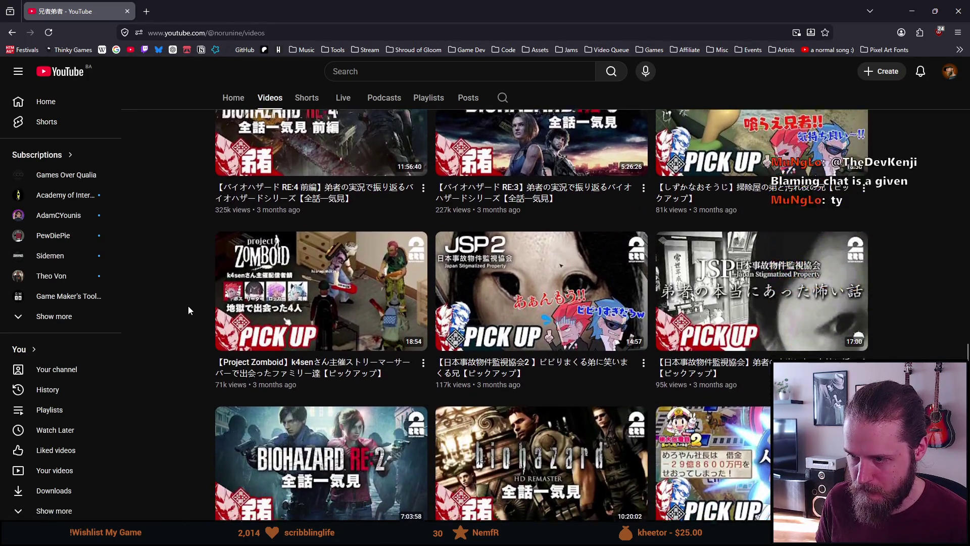
{"action": "scroll", "coordinate": [187, 306], "scroll_direction": "down", "scroll_amount": 4}
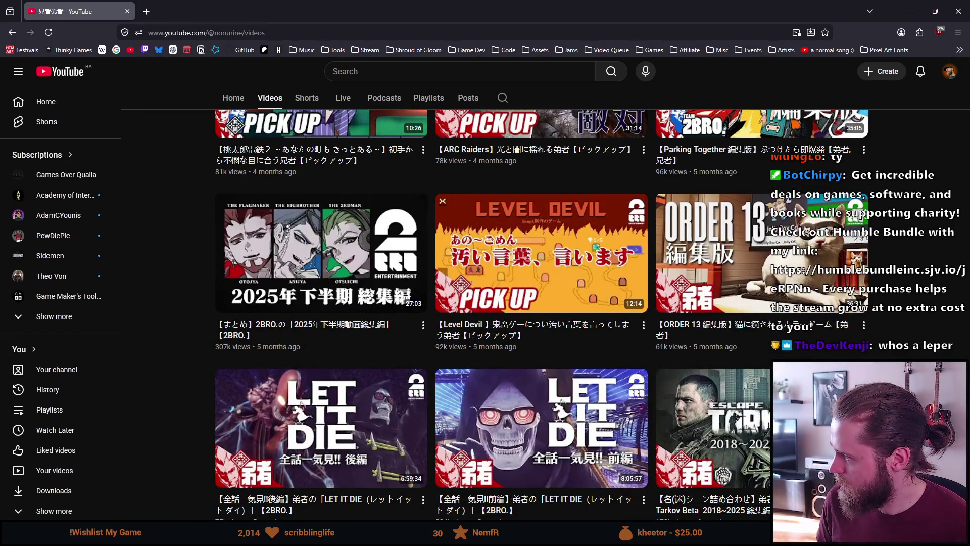
Look up 'order 13' on the web, view its Steam store page, then close it
{"action": "mouse_move", "coordinate": [704, 269]}
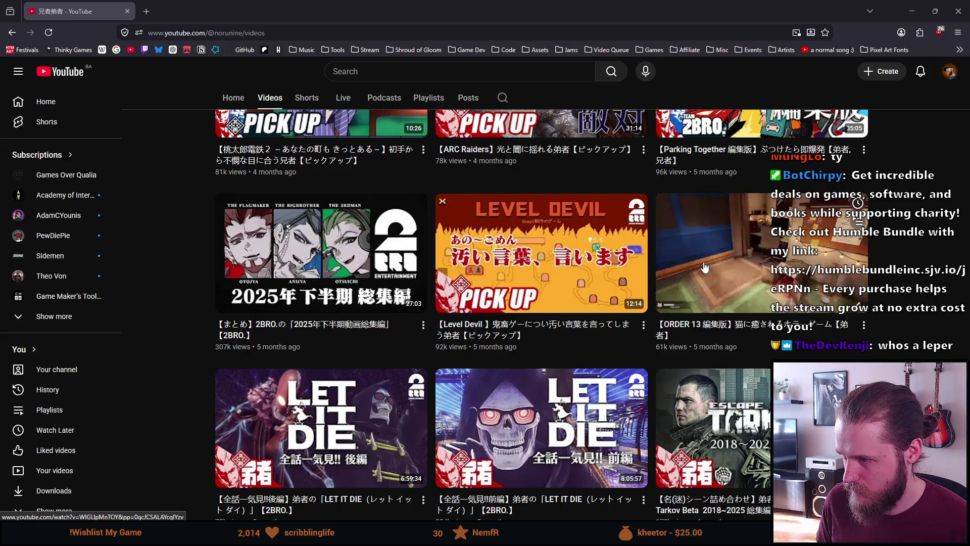
{"action": "left_click", "coordinate": [152, 11]}
{"action": "type", "text": "order 13"}
{"action": "key", "text": "Return"}
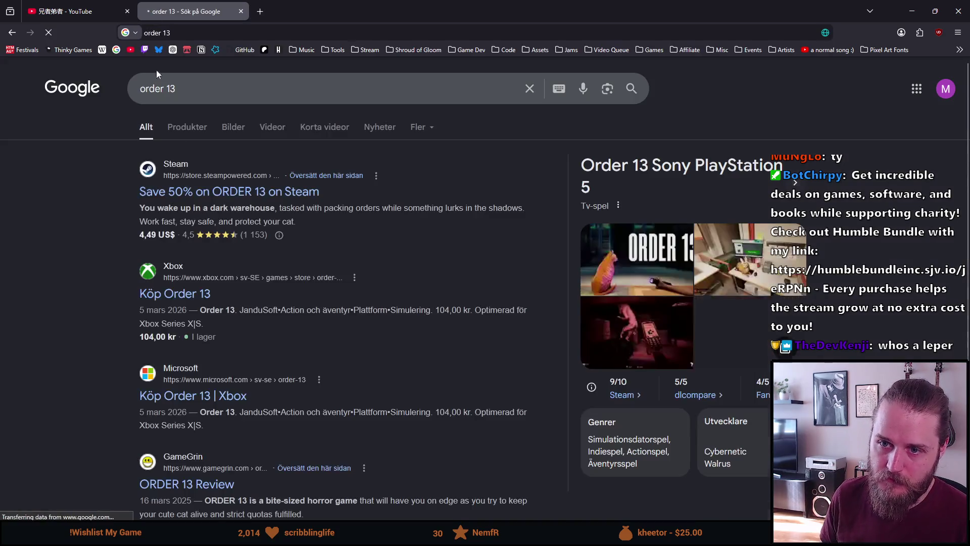
{"action": "left_click", "coordinate": [201, 192]}
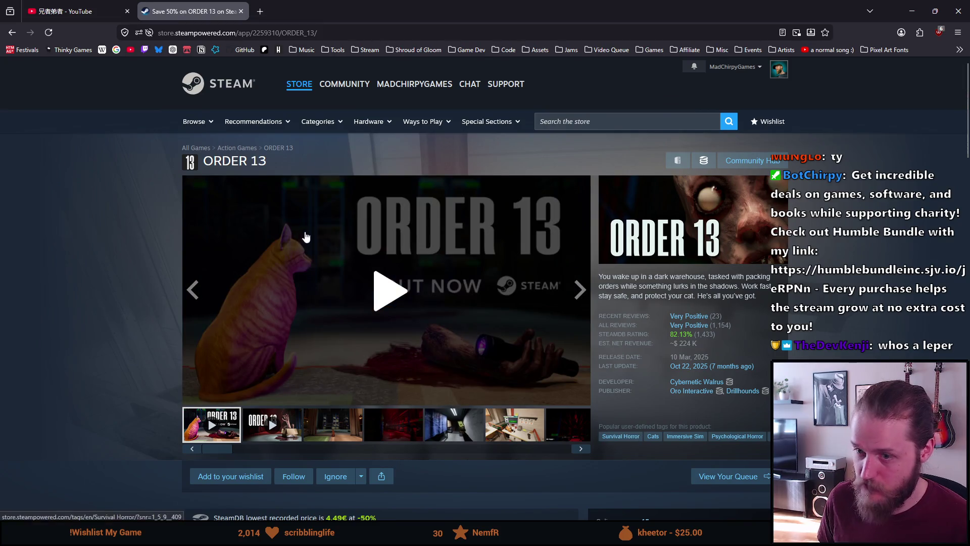
{"action": "left_click", "coordinate": [241, 12]}
Scroll further and open the 都市伝説解体センター highlight video in a new tab, then view it
{"action": "scroll", "coordinate": [169, 243], "scroll_direction": "down", "scroll_amount": 10}
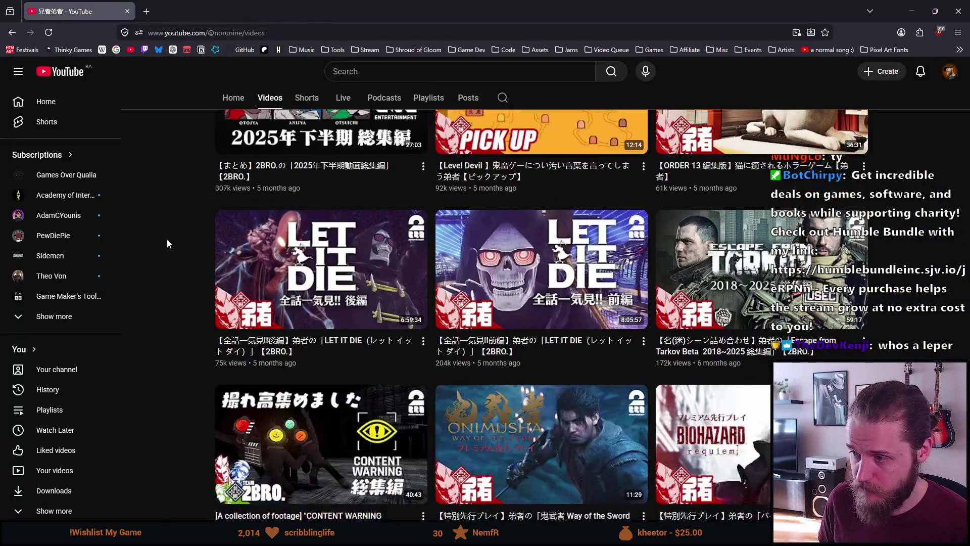
{"action": "scroll", "coordinate": [165, 246], "scroll_direction": "down", "scroll_amount": 2}
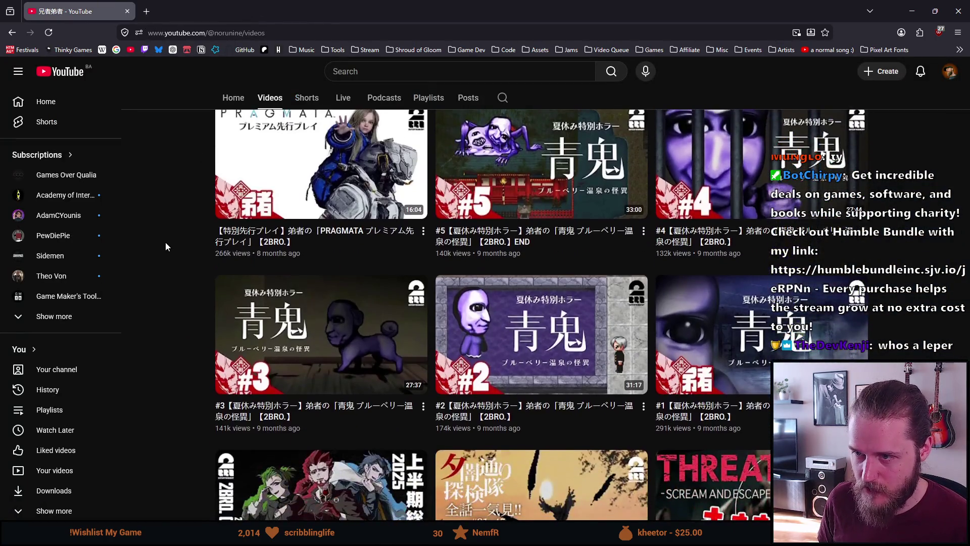
{"action": "scroll", "coordinate": [159, 244], "scroll_direction": "down", "scroll_amount": 5}
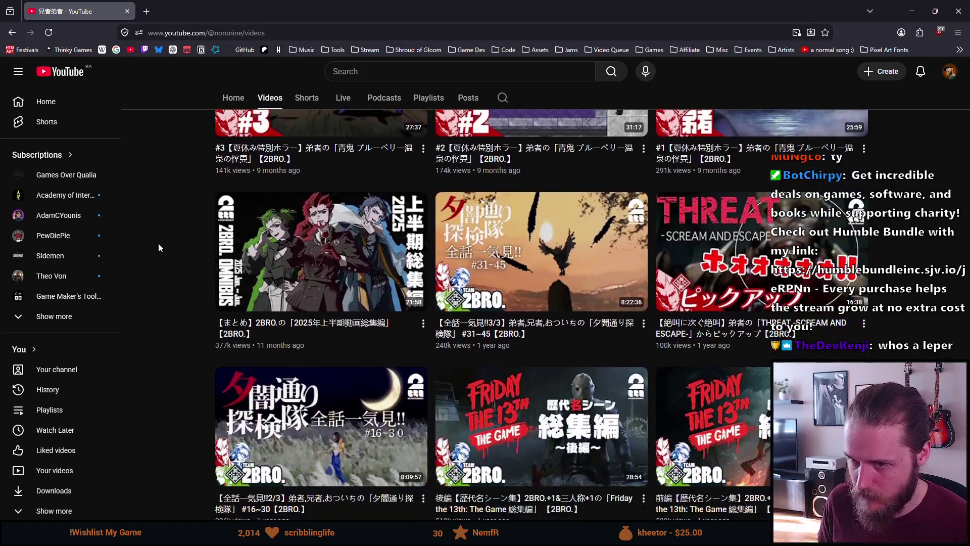
{"action": "scroll", "coordinate": [158, 243], "scroll_direction": "down", "scroll_amount": 4}
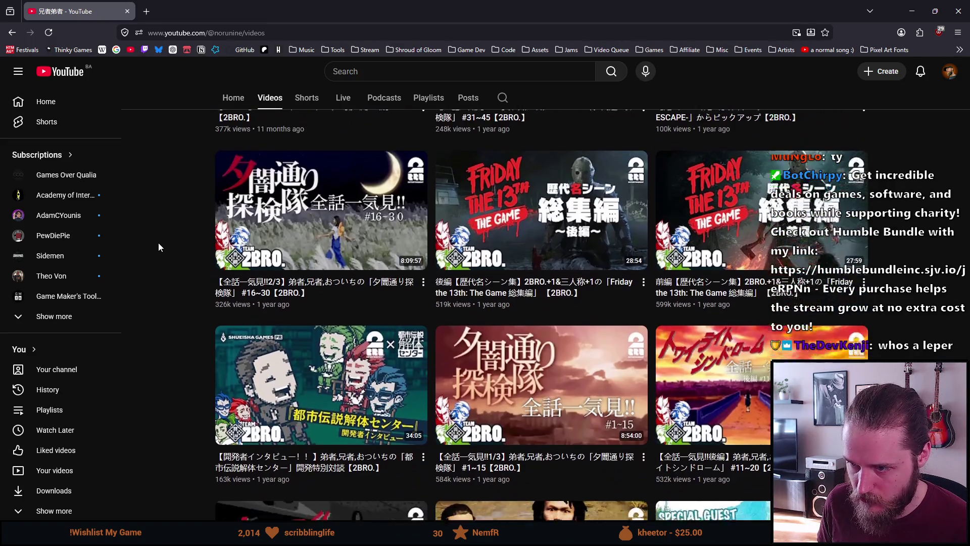
{"action": "scroll", "coordinate": [158, 243], "scroll_direction": "down", "scroll_amount": 2}
{"action": "mouse_move", "coordinate": [396, 305]}
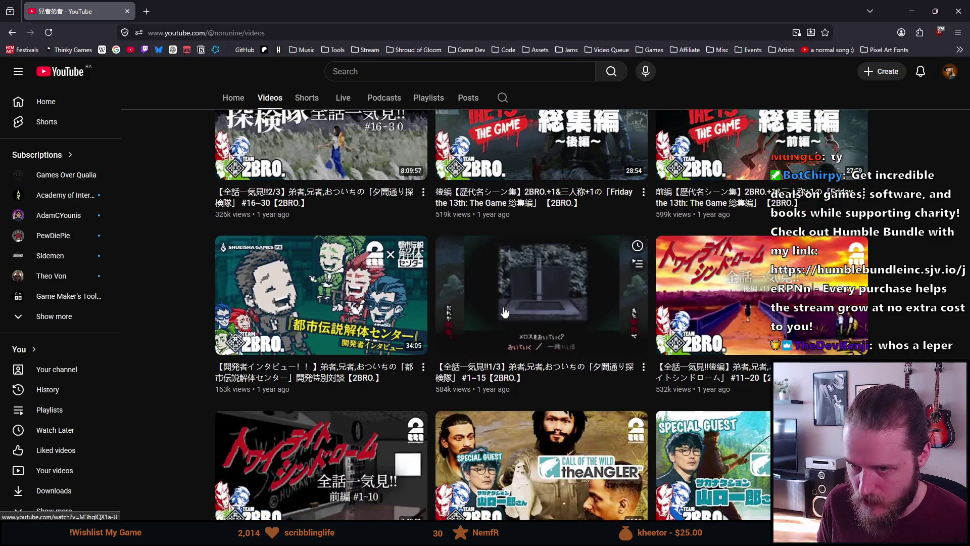
{"action": "mouse_move", "coordinate": [717, 307]}
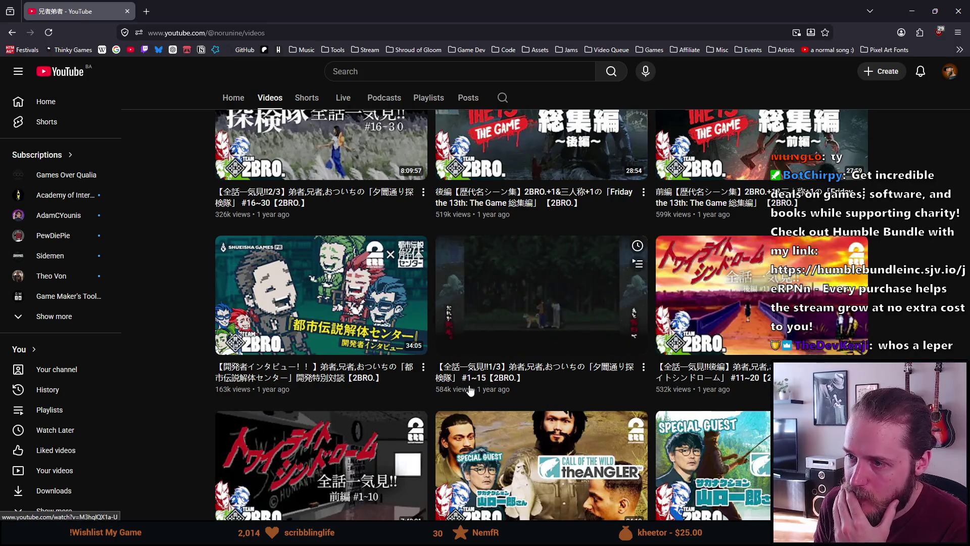
{"action": "mouse_move", "coordinate": [365, 319]}
{"action": "scroll", "coordinate": [366, 320], "scroll_direction": "down", "scroll_amount": 3}
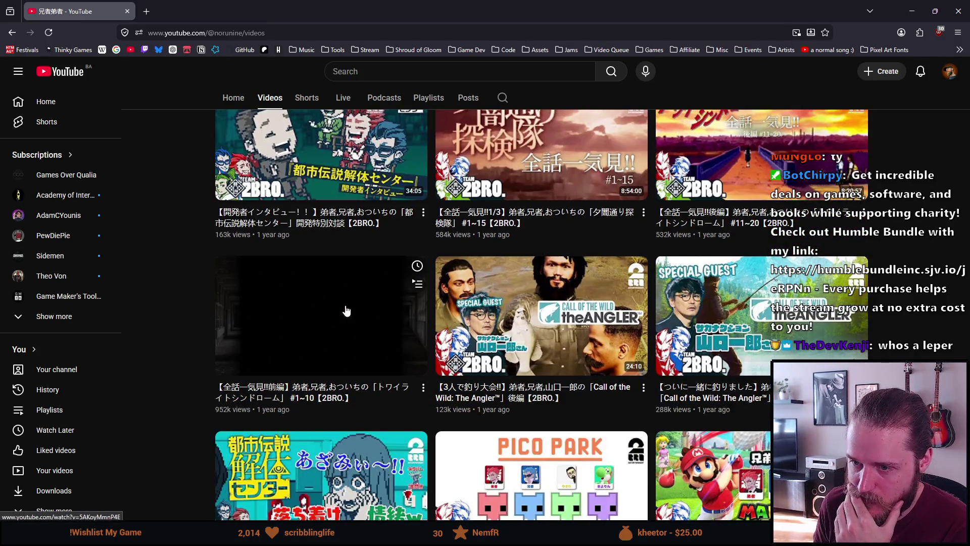
{"action": "mouse_move", "coordinate": [468, 336]}
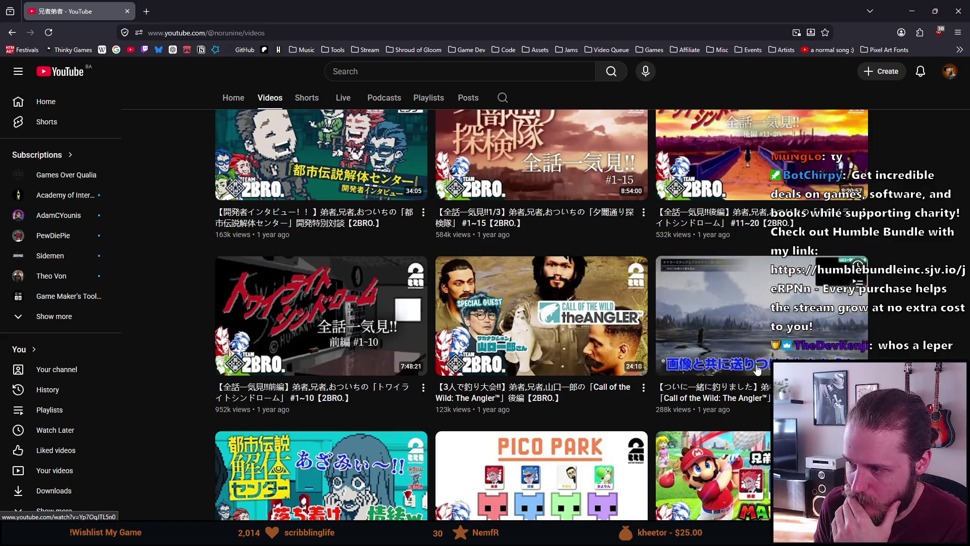
{"action": "scroll", "coordinate": [703, 347], "scroll_direction": "down", "scroll_amount": 3}
{"action": "mouse_move", "coordinate": [703, 347]}
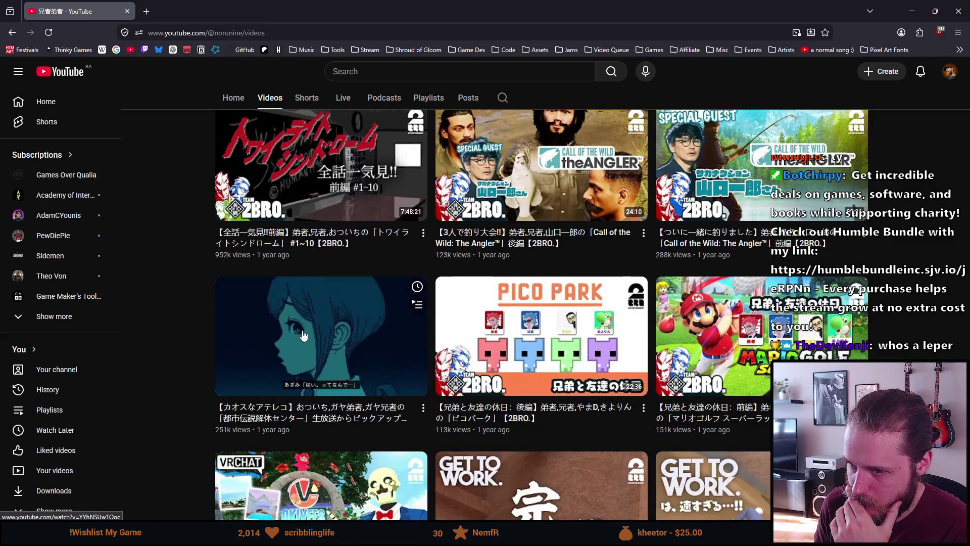
{"action": "scroll", "coordinate": [312, 236], "scroll_direction": "down", "scroll_amount": 3}
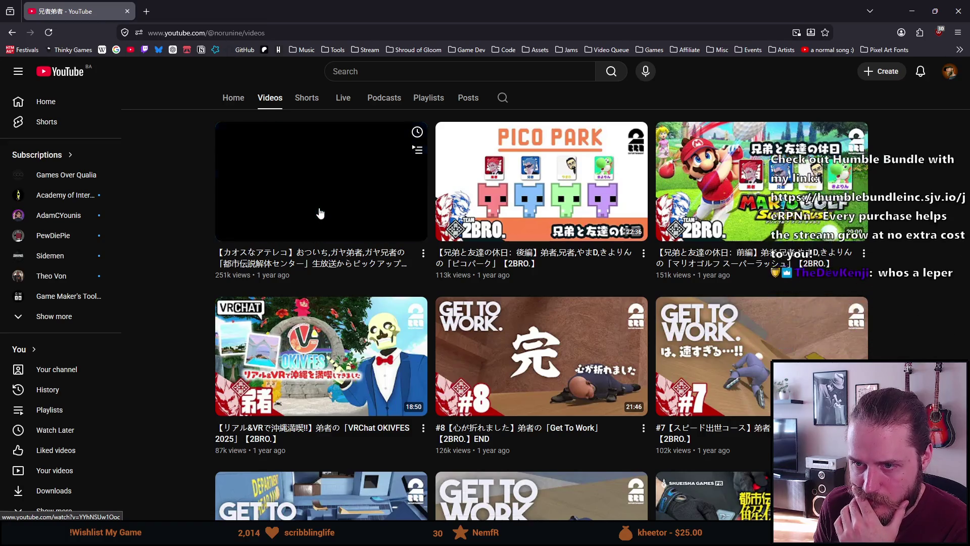
{"action": "middle_click", "coordinate": [311, 235]}
{"action": "left_click", "coordinate": [205, 6]}
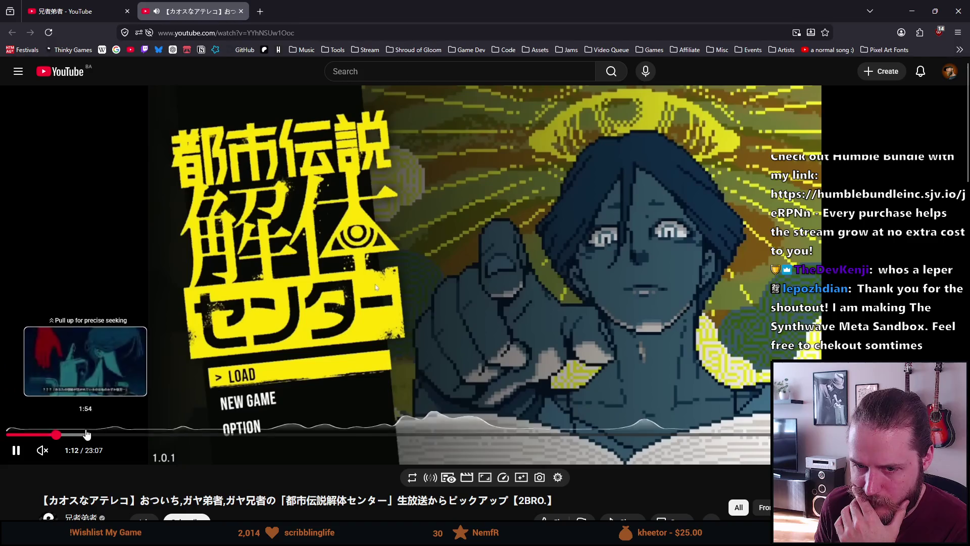
{"action": "left_click", "coordinate": [58, 434]}
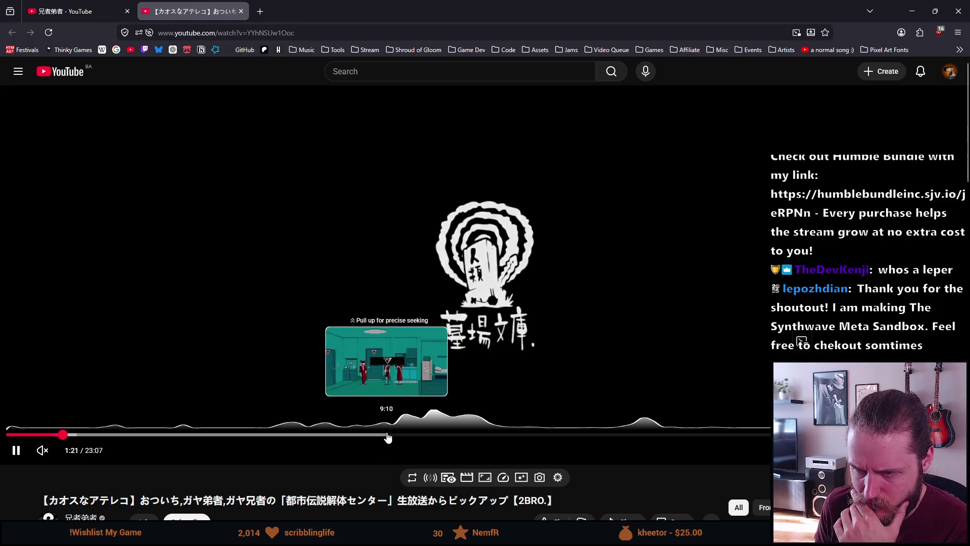
{"action": "left_click", "coordinate": [389, 435]}
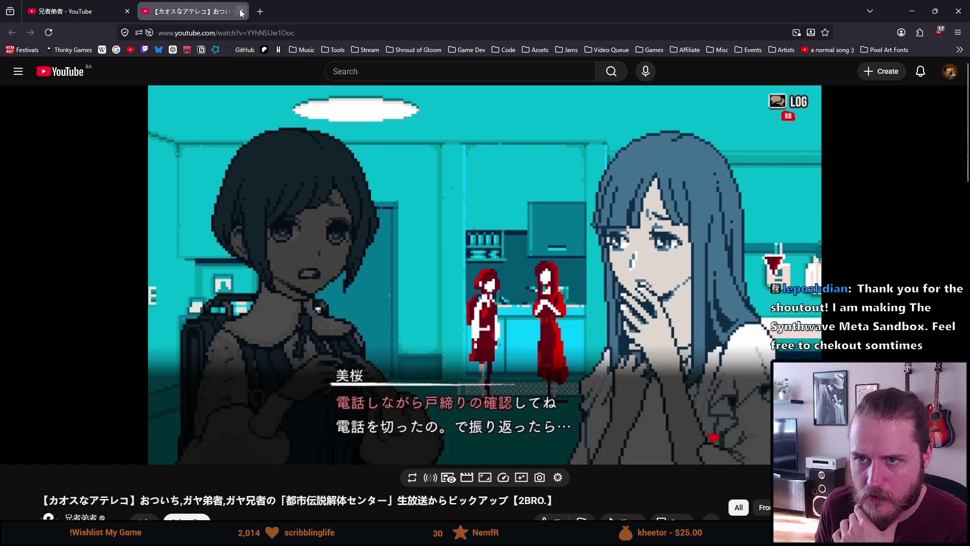
{"action": "key", "text": "ctrl+w"}
{"action": "scroll", "coordinate": [318, 278], "scroll_direction": "down", "scroll_amount": 4}
Scroll down to the Elden Ring / Route8 row and open the Route8 highlight video in a new tab
{"action": "scroll", "coordinate": [318, 278], "scroll_direction": "down", "scroll_amount": 1}
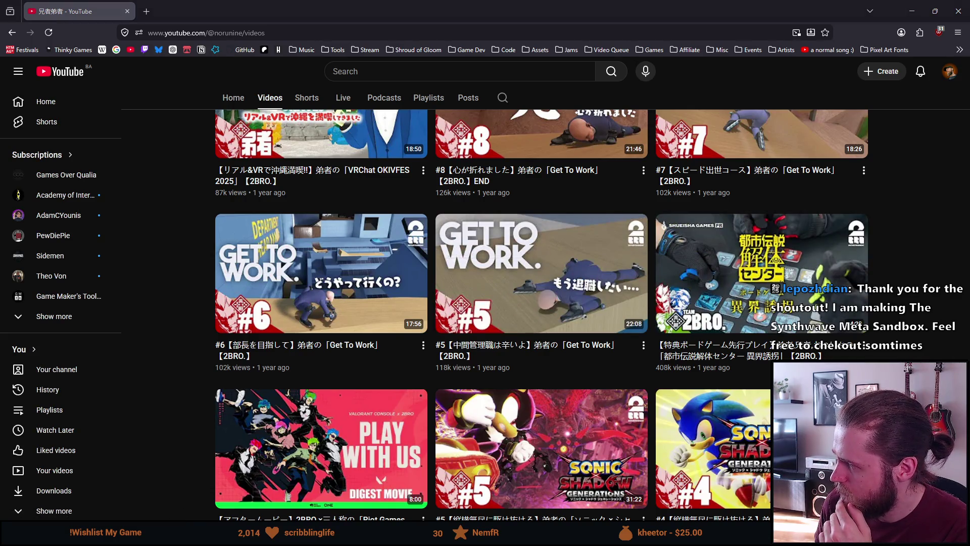
{"action": "scroll", "coordinate": [322, 321], "scroll_direction": "down", "scroll_amount": 8}
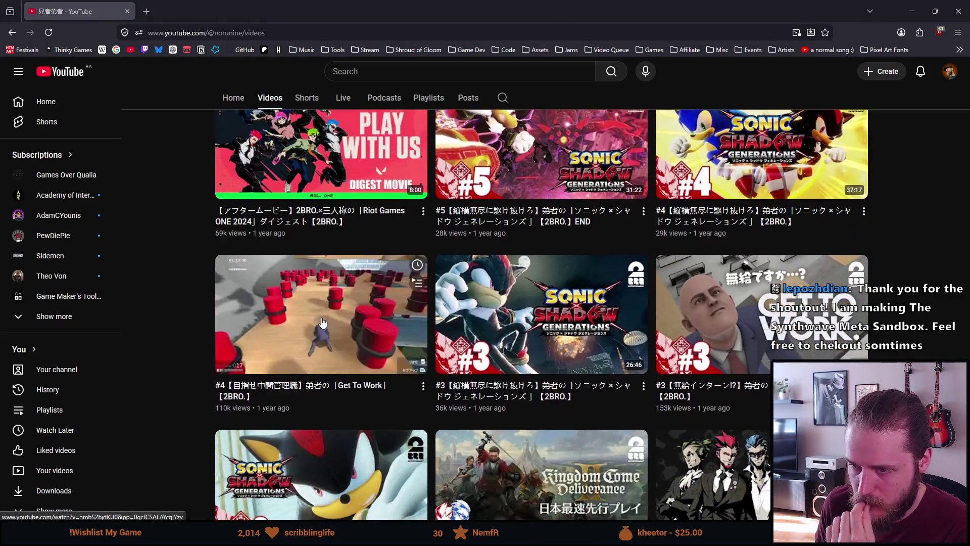
{"action": "scroll", "coordinate": [321, 322], "scroll_direction": "down", "scroll_amount": 6}
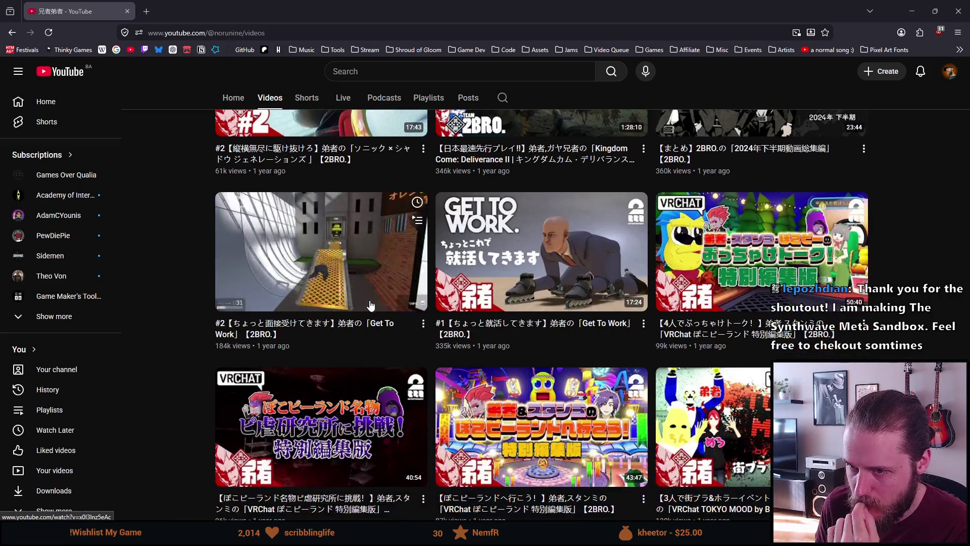
{"action": "scroll", "coordinate": [360, 294], "scroll_direction": "down", "scroll_amount": 13}
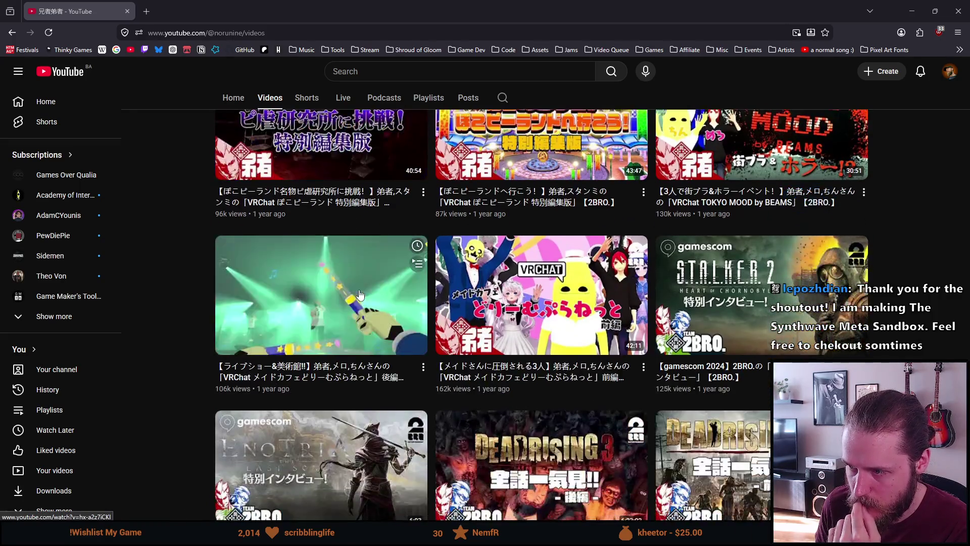
{"action": "scroll", "coordinate": [359, 295], "scroll_direction": "down", "scroll_amount": 6}
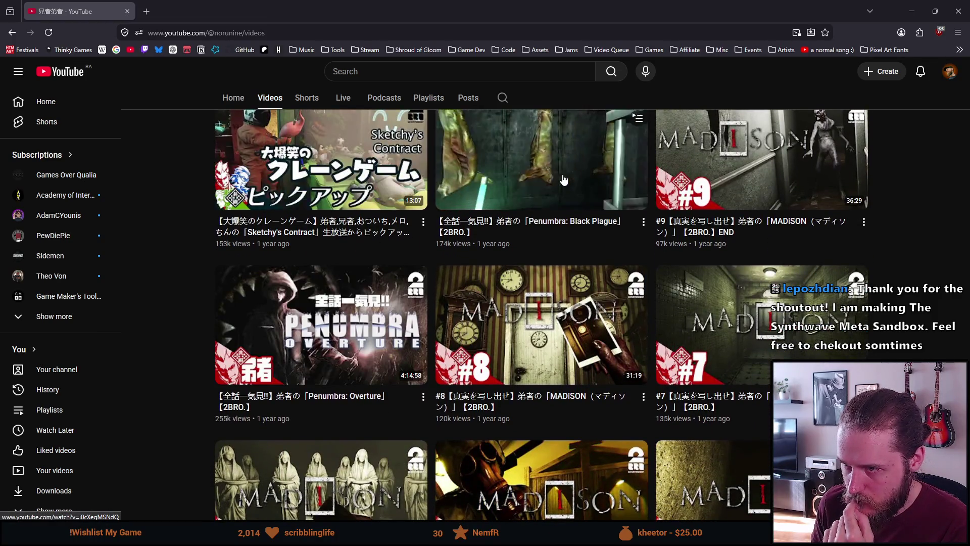
{"action": "scroll", "coordinate": [523, 258], "scroll_direction": "up", "scroll_amount": 2}
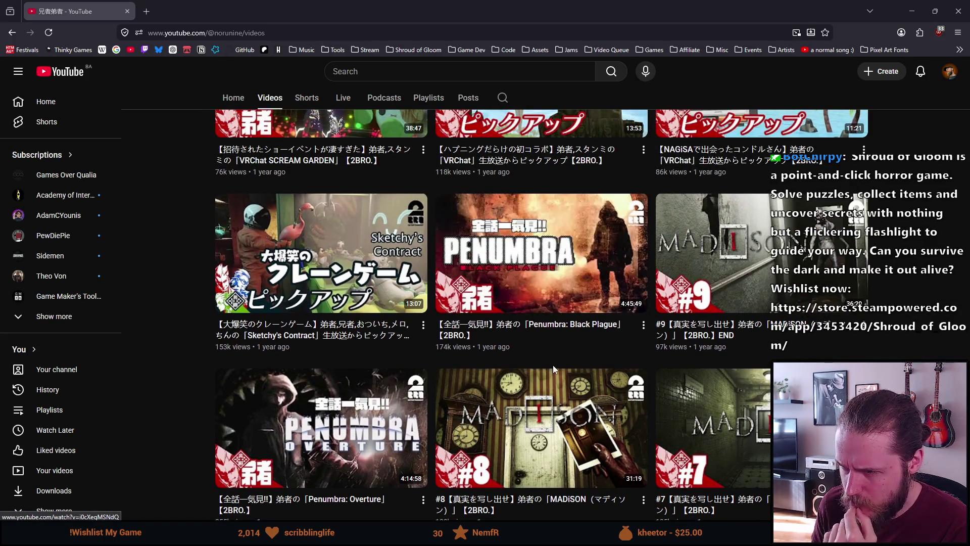
{"action": "scroll", "coordinate": [553, 363], "scroll_direction": "down", "scroll_amount": 2}
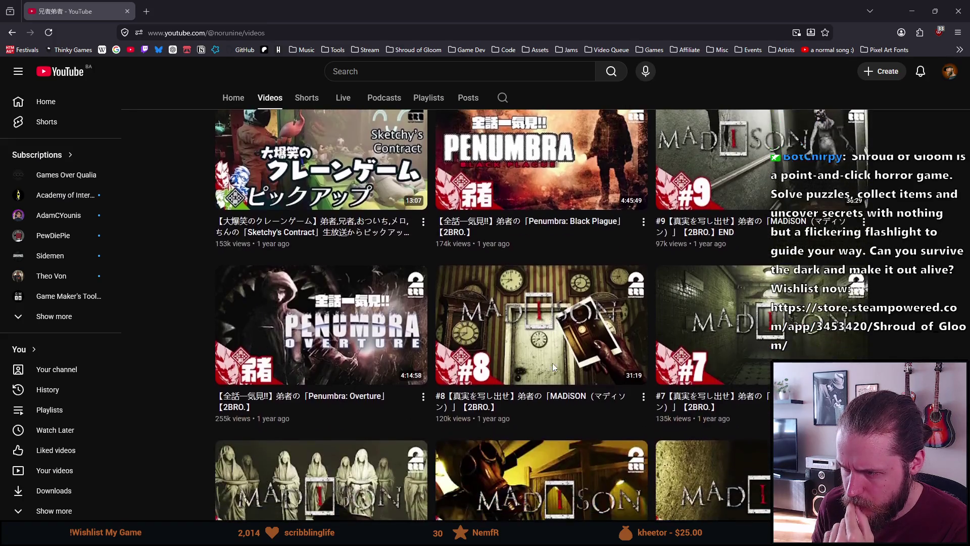
{"action": "scroll", "coordinate": [310, 376], "scroll_direction": "down", "scroll_amount": 12}
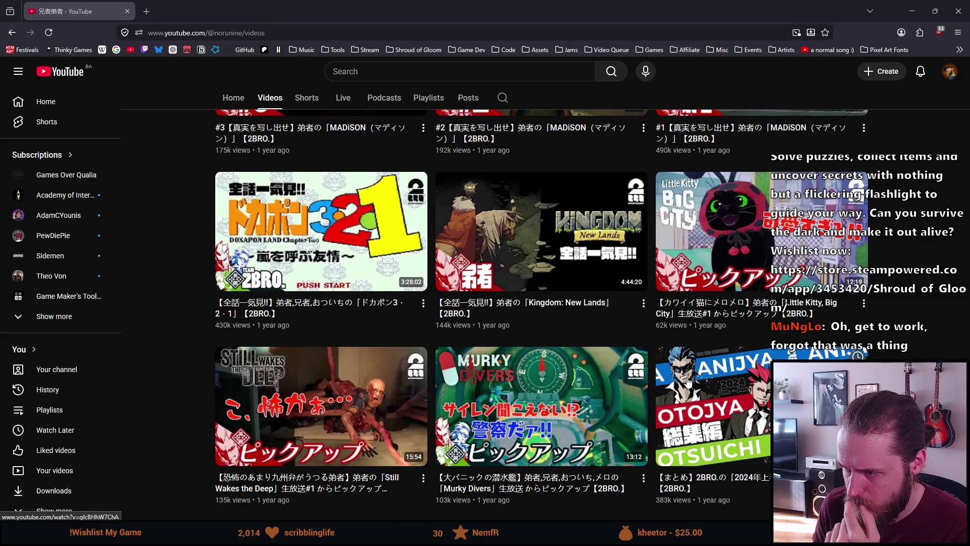
{"action": "scroll", "coordinate": [494, 416], "scroll_direction": "down", "scroll_amount": 7}
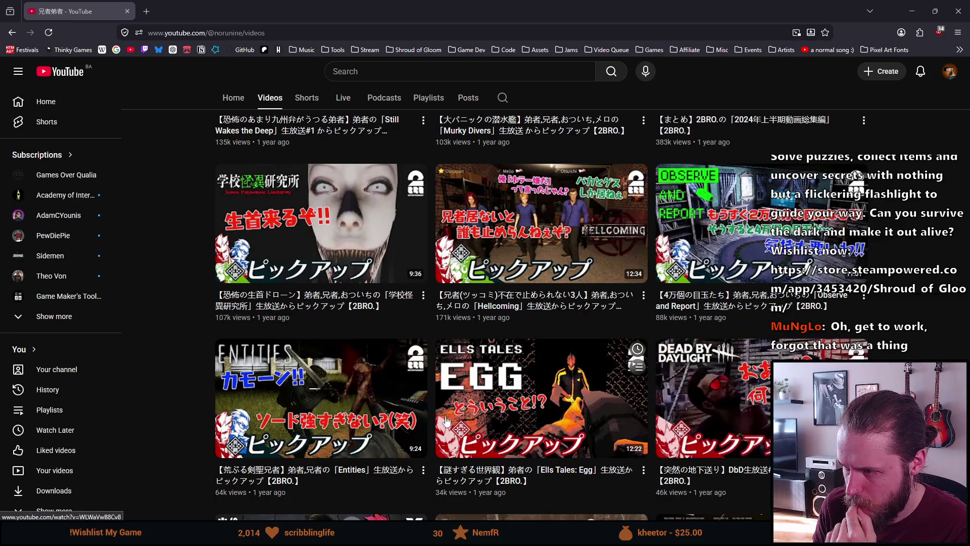
{"action": "scroll", "coordinate": [522, 354], "scroll_direction": "down", "scroll_amount": 5}
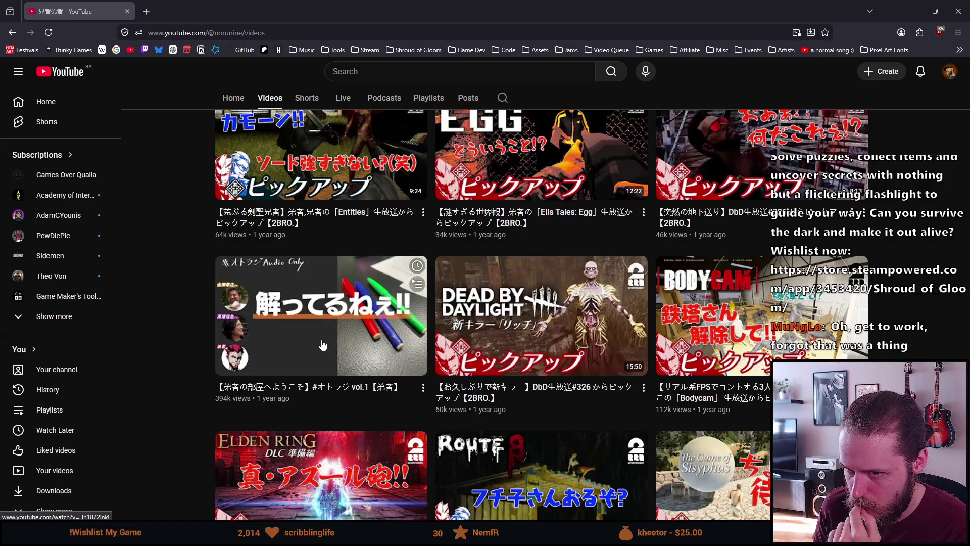
{"action": "scroll", "coordinate": [702, 327], "scroll_direction": "down", "scroll_amount": 4}
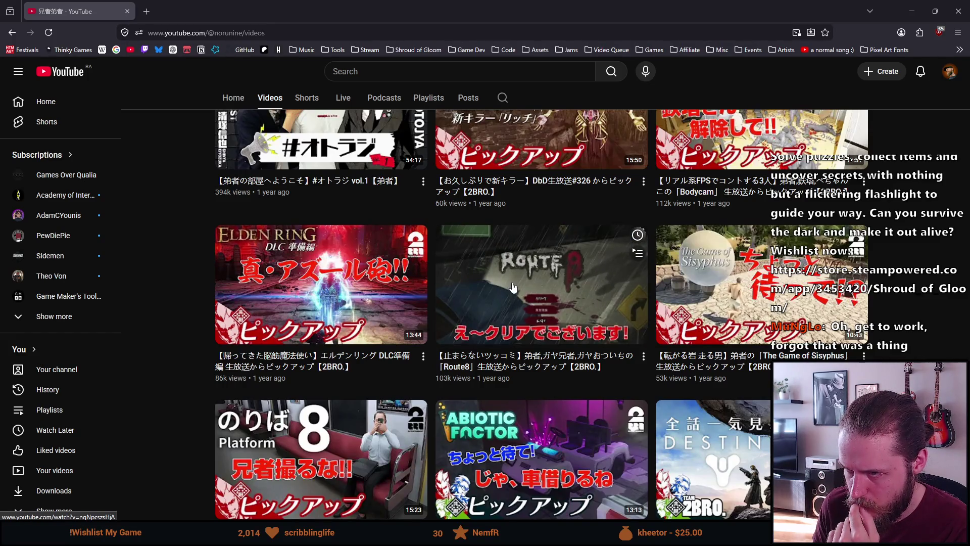
{"action": "middle_click", "coordinate": [512, 287]}
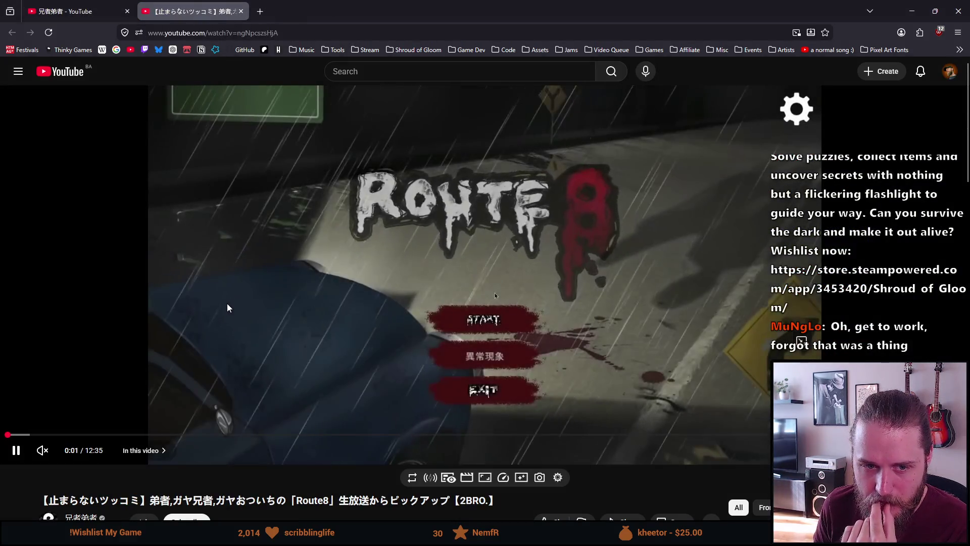
{"action": "left_click", "coordinate": [495, 296]}
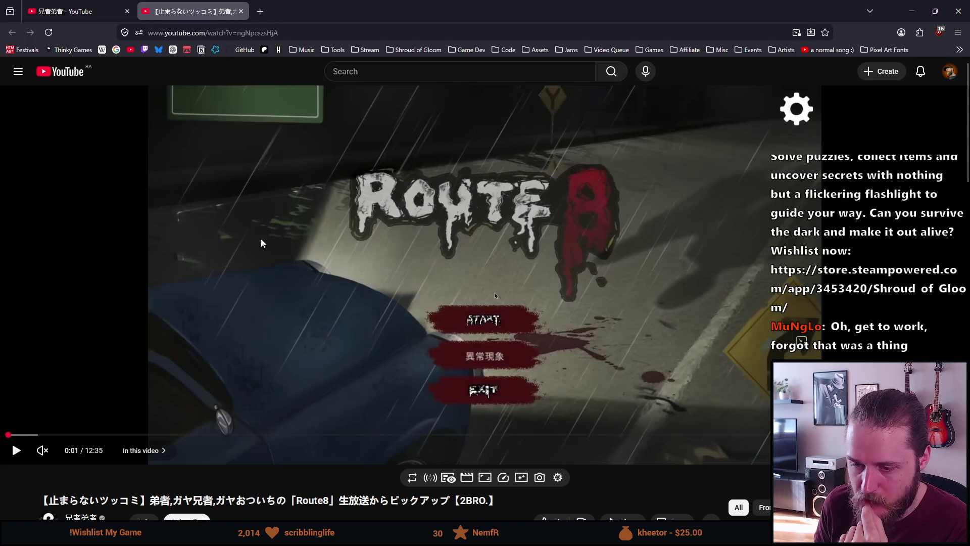
{"action": "left_click", "coordinate": [286, 279]}
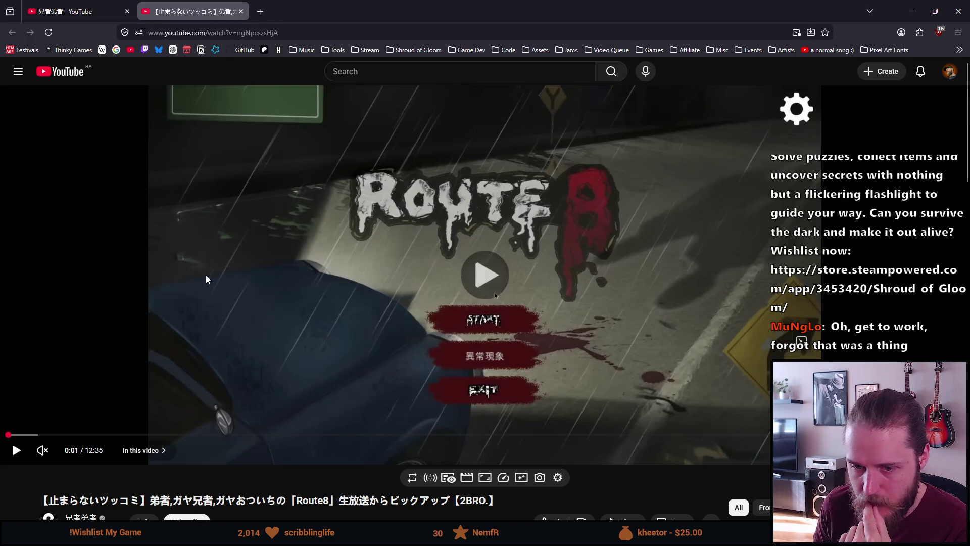
{"action": "left_click", "coordinate": [142, 438]}
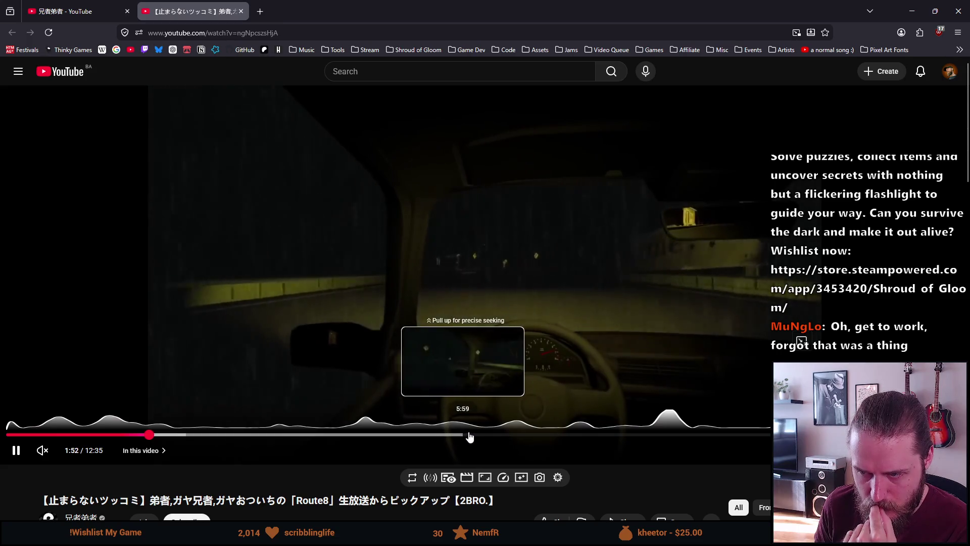
{"action": "left_click", "coordinate": [240, 12]}
{"action": "scroll", "coordinate": [268, 180], "scroll_direction": "down", "scroll_amount": 2}
{"action": "scroll", "coordinate": [267, 181], "scroll_direction": "down", "scroll_amount": 6}
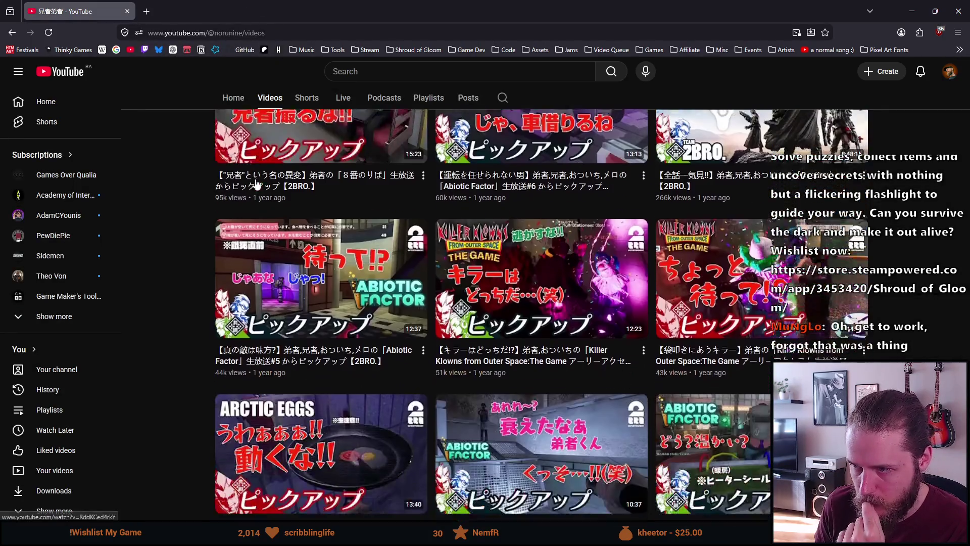
Scroll to the Cyberpunk 2077 and Fallout: New Vegas rows, then switch to the Shroud of Gloom store page
{"action": "scroll", "coordinate": [244, 196], "scroll_direction": "down", "scroll_amount": 4}
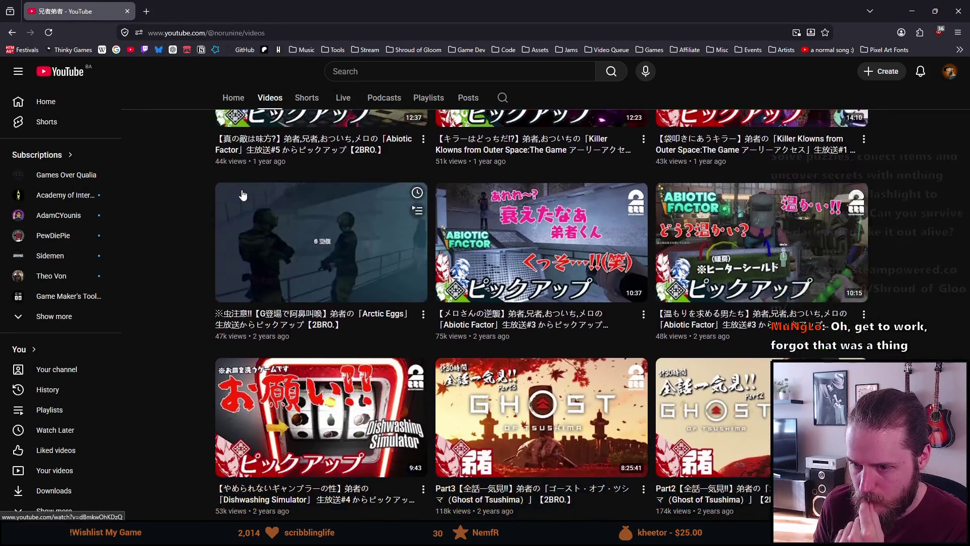
{"action": "scroll", "coordinate": [176, 177], "scroll_direction": "down", "scroll_amount": 7}
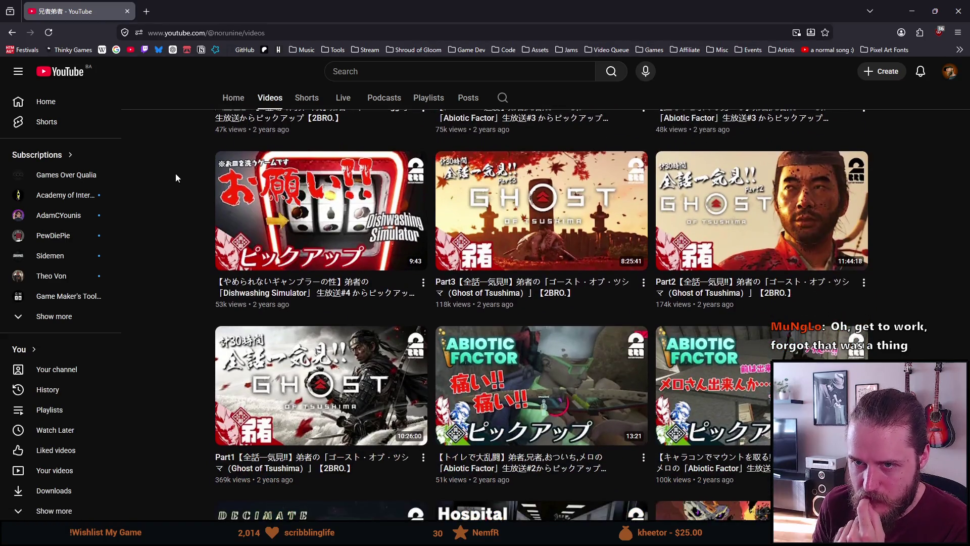
{"action": "scroll", "coordinate": [176, 177], "scroll_direction": "down", "scroll_amount": 2}
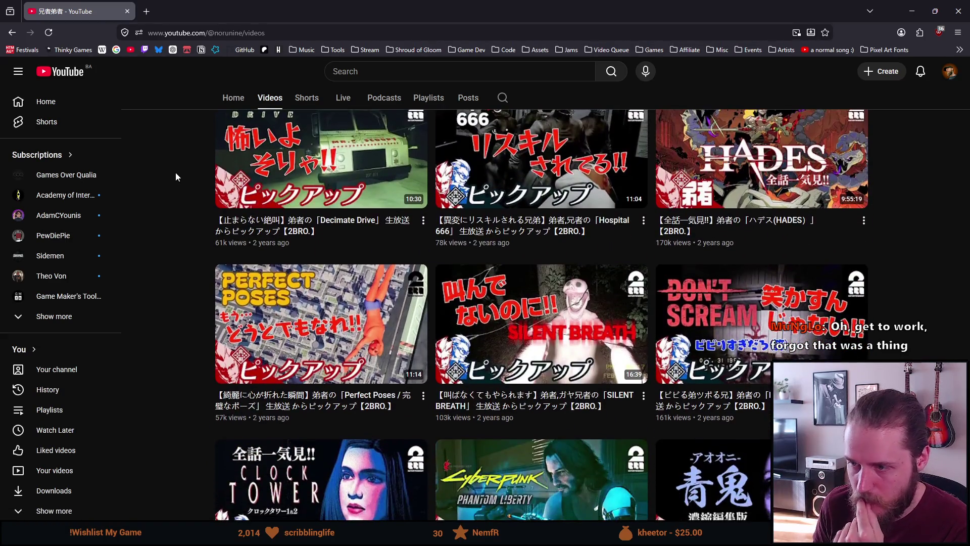
{"action": "scroll", "coordinate": [175, 174], "scroll_direction": "down", "scroll_amount": 5}
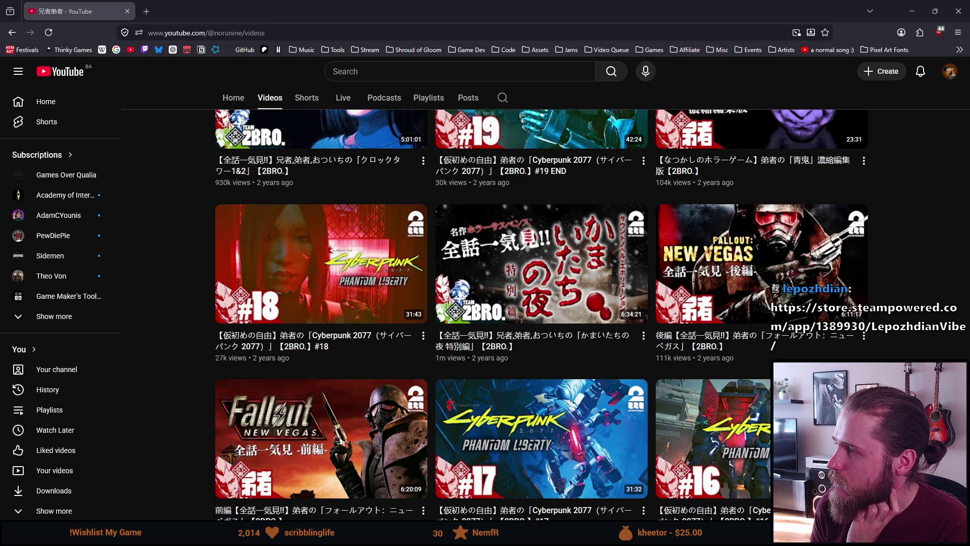
{"action": "key", "text": "alt+Tab"}
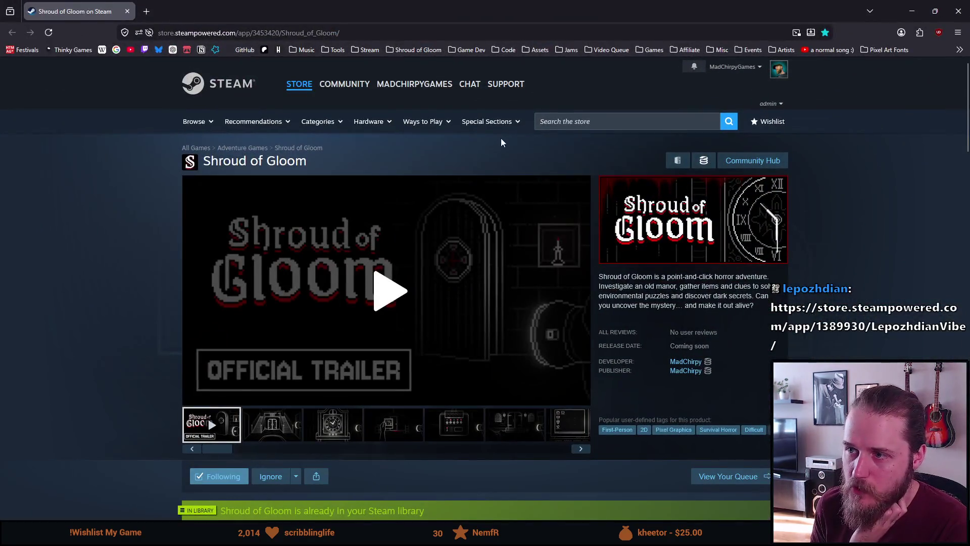
Reload the Shroud of Gloom store page with ?l=japanese and select its Japanese description
{"action": "left_click", "coordinate": [445, 39]}
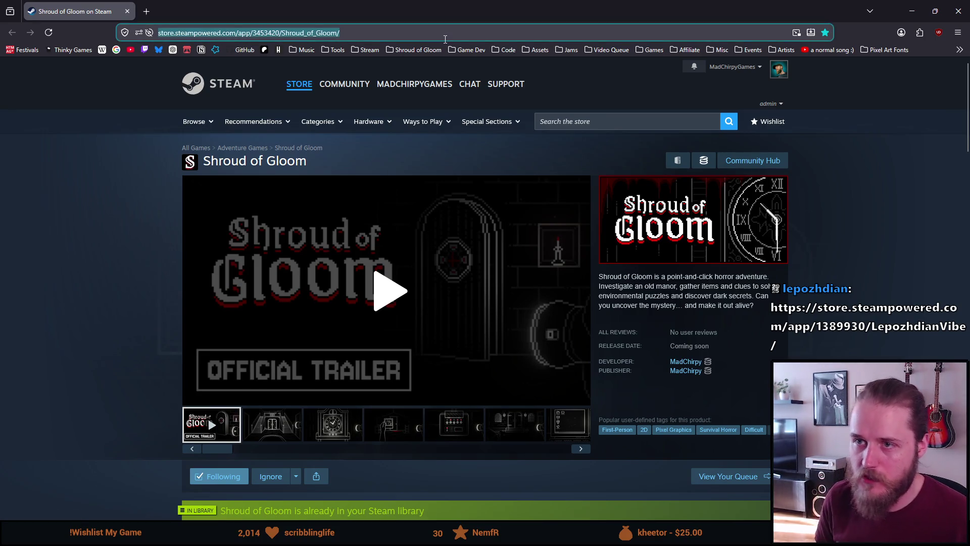
{"action": "left_click", "coordinate": [445, 39]}
{"action": "type", "text": "?l"}
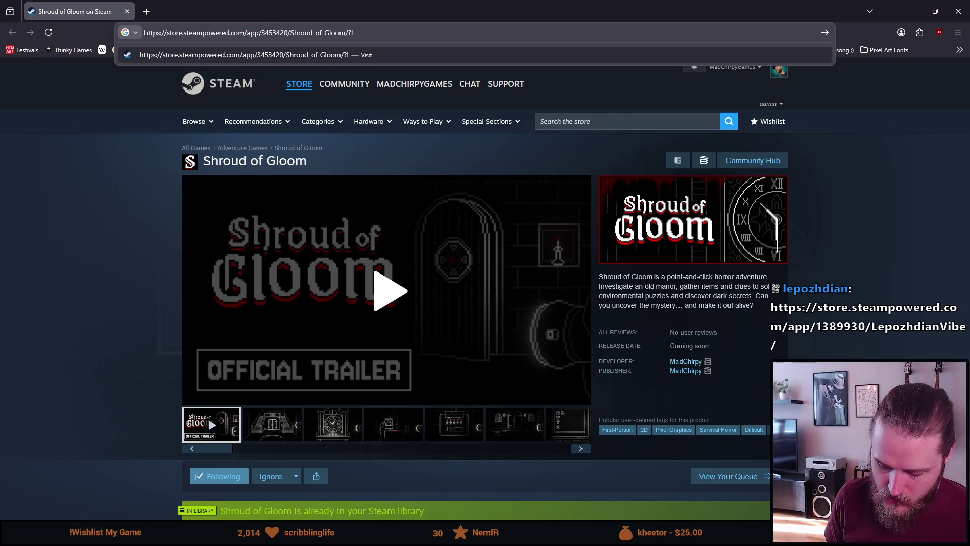
{"action": "type", "text": "es"}
{"action": "key", "text": "Return"}
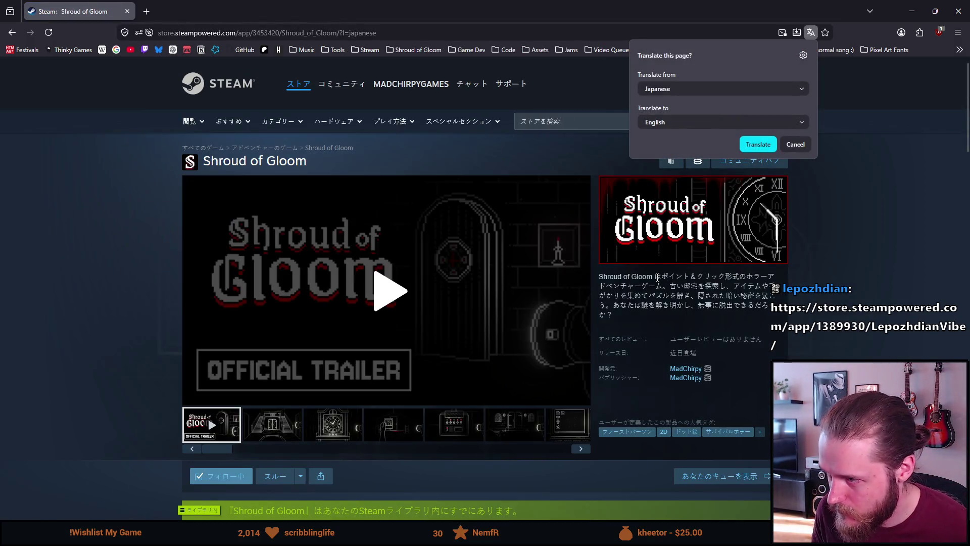
{"action": "left_click_drag", "start_coordinate": [655, 277], "coordinate": [658, 287]}
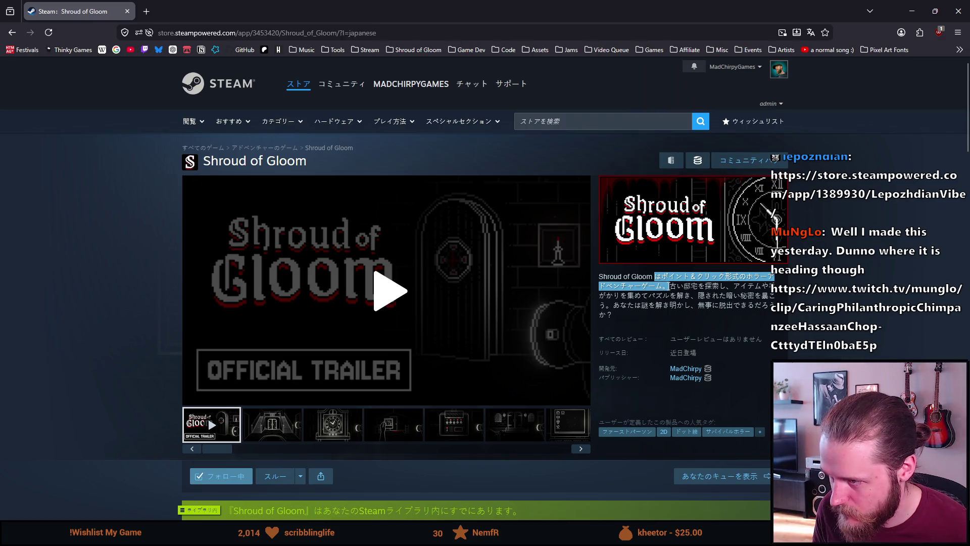
{"action": "left_click", "coordinate": [146, 11]}
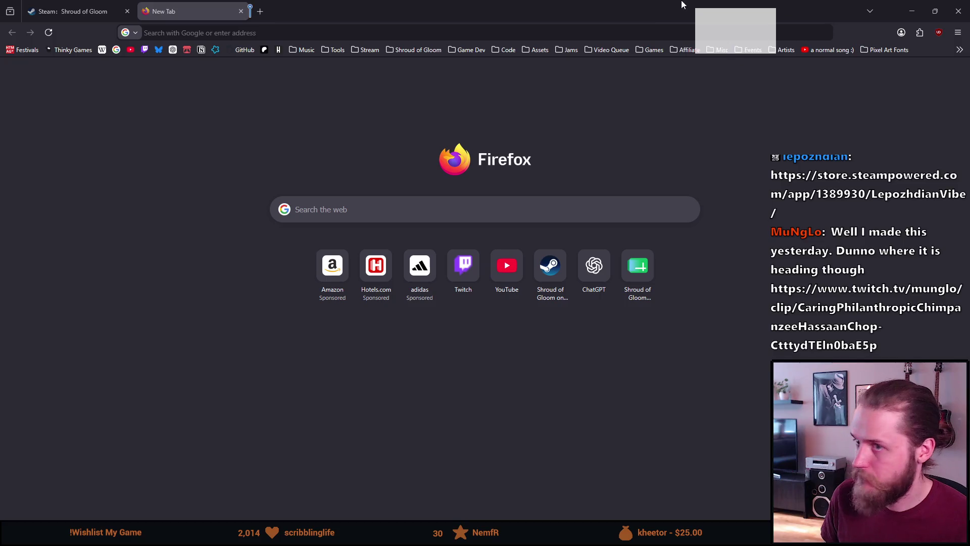
Paste the Japanese game description into DeepL and try trimming its opening, then undo
{"action": "type", "text": "はポイント＆クリック形式のホラーアドベンチャーゲーム。"}
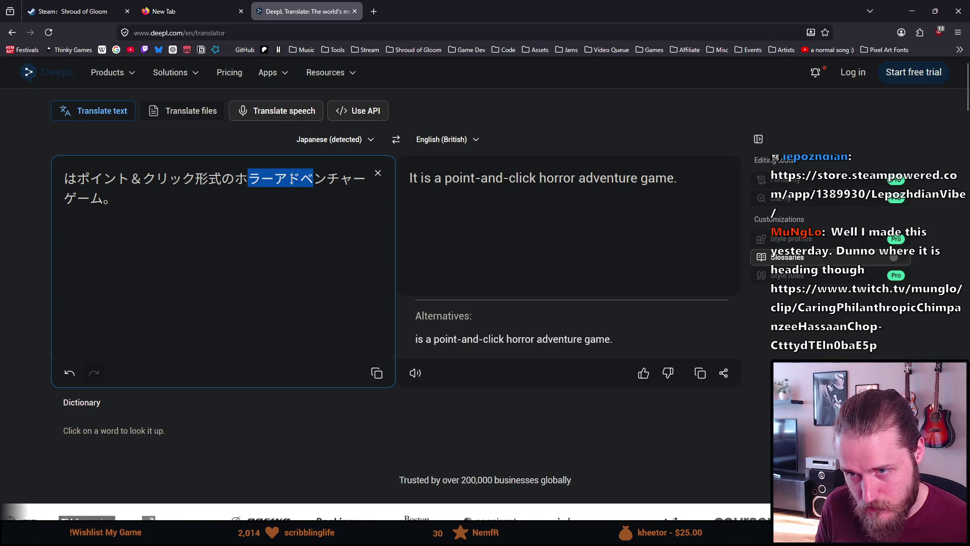
{"action": "left_click", "coordinate": [345, 183]}
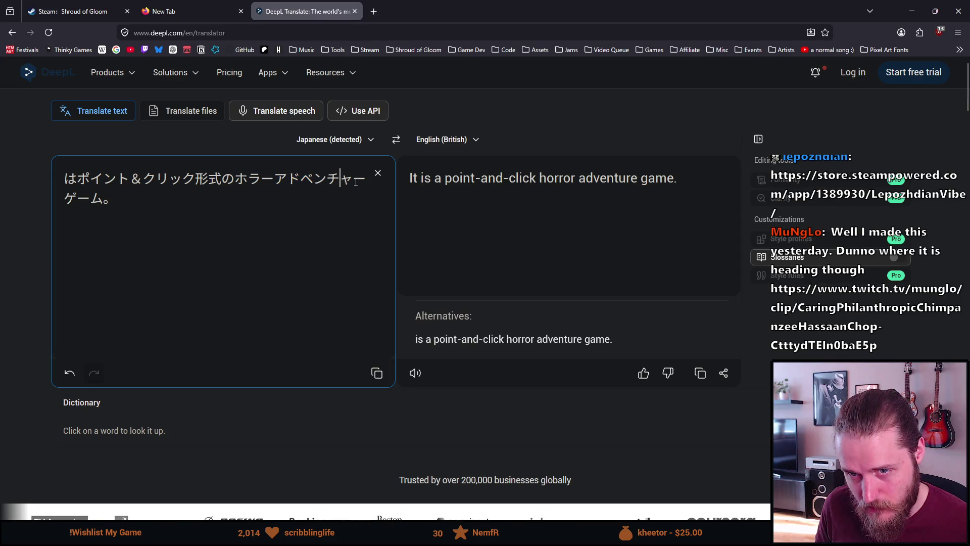
{"action": "left_click", "coordinate": [247, 178]}
{"action": "key", "text": "shift+Home"}
{"action": "key", "text": "BackSpace"}
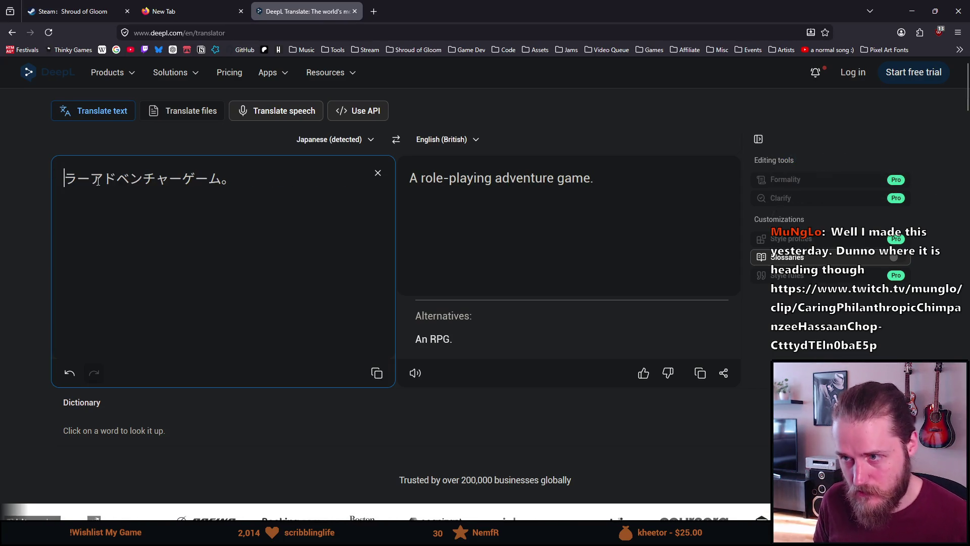
{"action": "key", "text": "ctrl+z"}
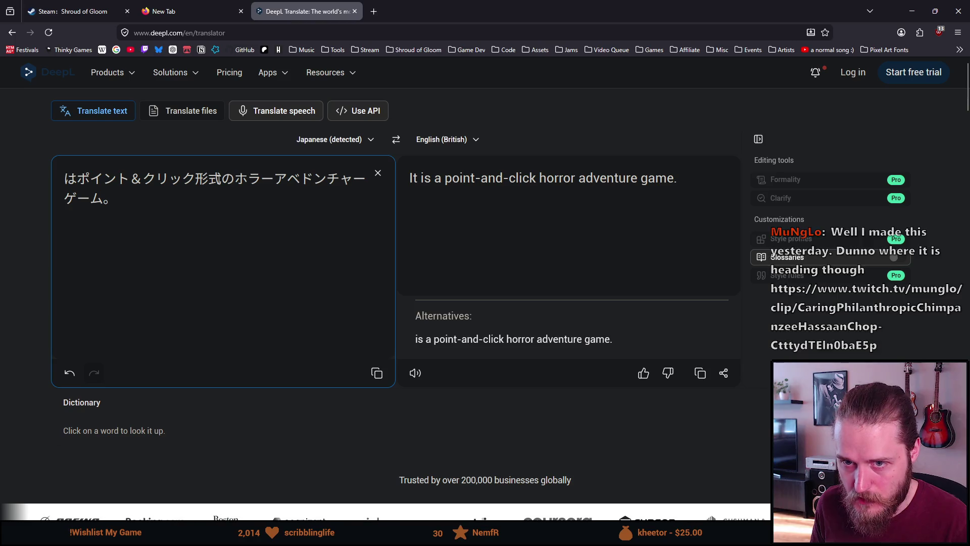
Highlight 'point-and-click' in the translation and test deleting the source's leading characters
{"action": "left_click_drag", "start_coordinate": [452, 179], "coordinate": [504, 181]}
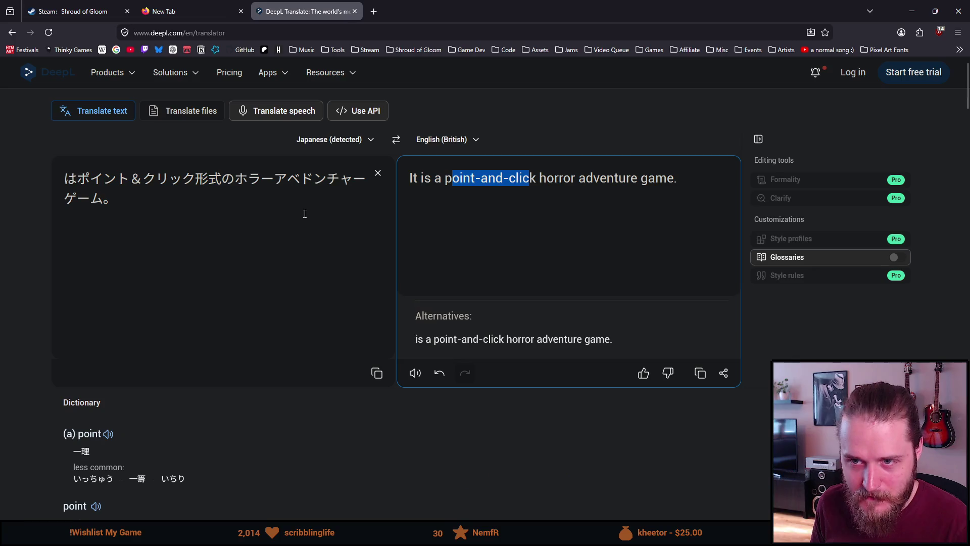
{"action": "left_click", "coordinate": [63, 178]}
{"action": "key", "text": "Delete"}
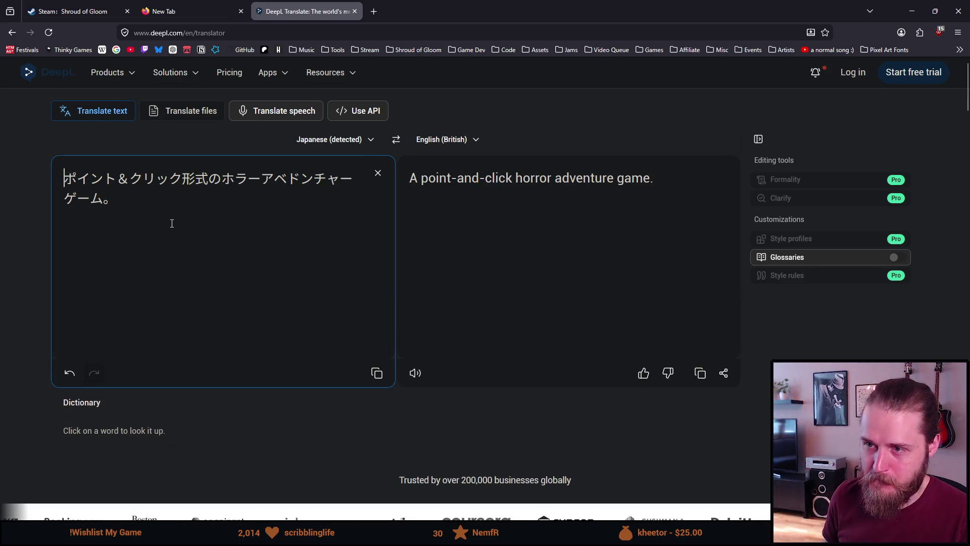
{"action": "key", "text": "Delete"}
{"action": "key", "text": "Delete"}
{"action": "key", "text": "Delete"}
{"action": "key", "text": "Delete"}
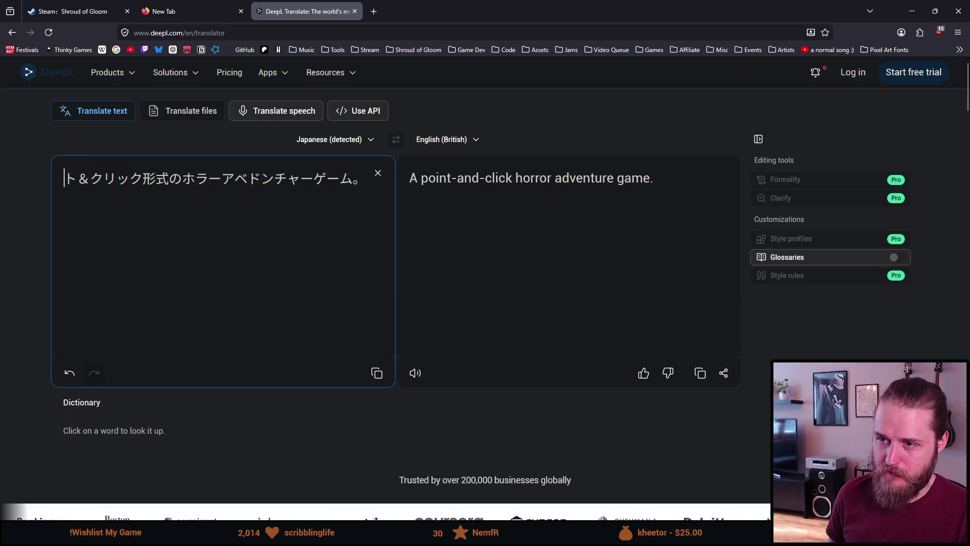
{"action": "key", "text": "Delete"}
{"action": "key", "text": "Delete"}
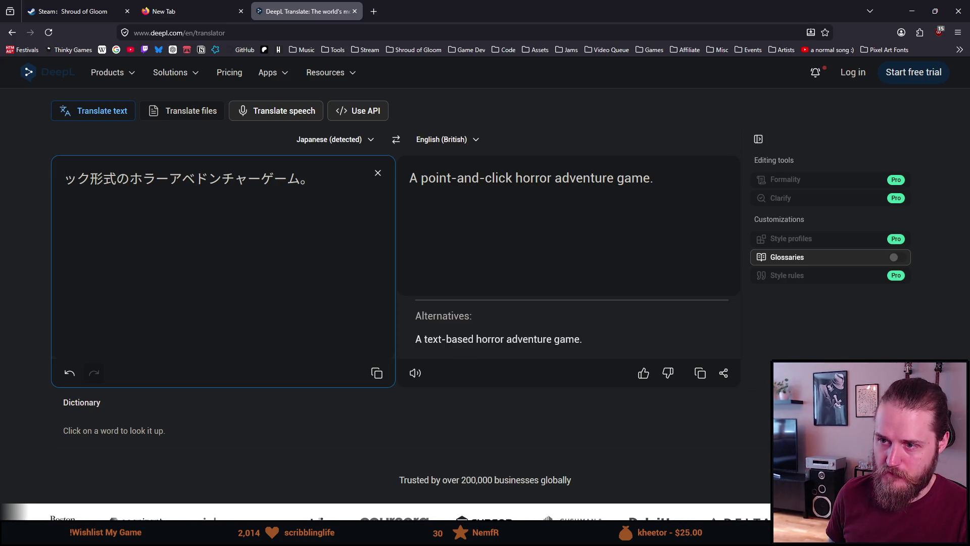
{"action": "key", "text": "Delete"}
{"action": "key", "text": "ctrl+z"}
{"action": "key", "text": "ctrl+z"}
{"action": "key", "text": "ctrl+z"}
{"action": "key", "text": "ctrl+z"}
{"action": "key", "text": "ctrl+z"}
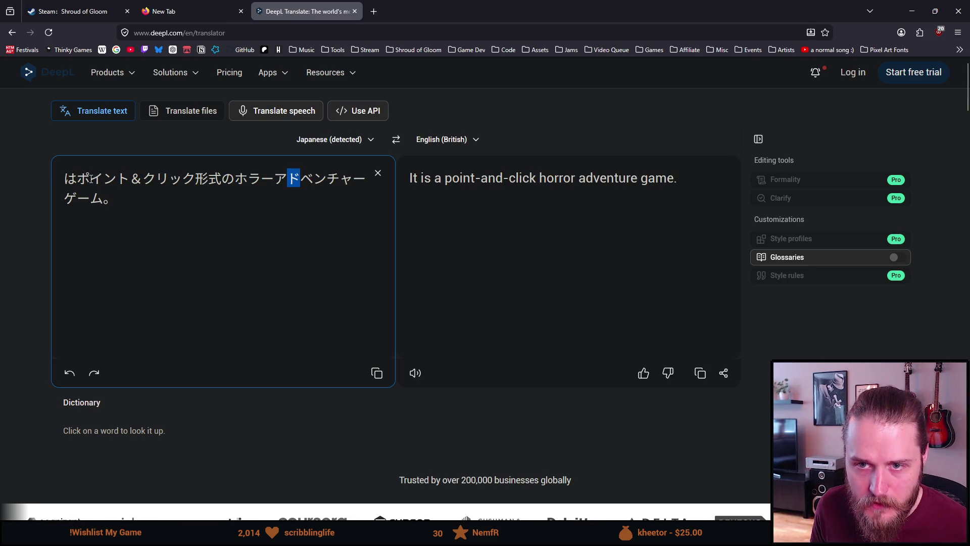
Trim the Japanese source down to ポイント&クリック and select it for copying
{"action": "left_click", "coordinate": [71, 178]}
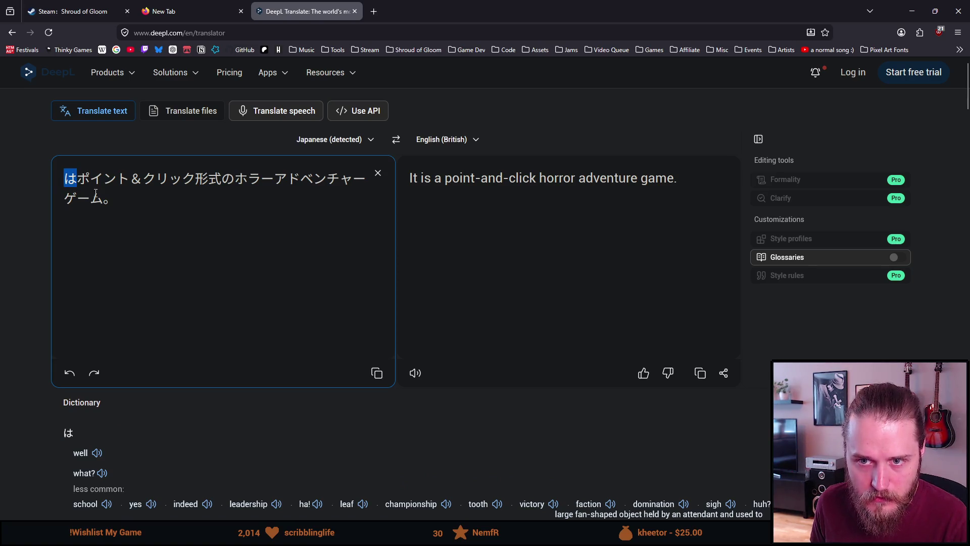
{"action": "key", "text": "Delete"}
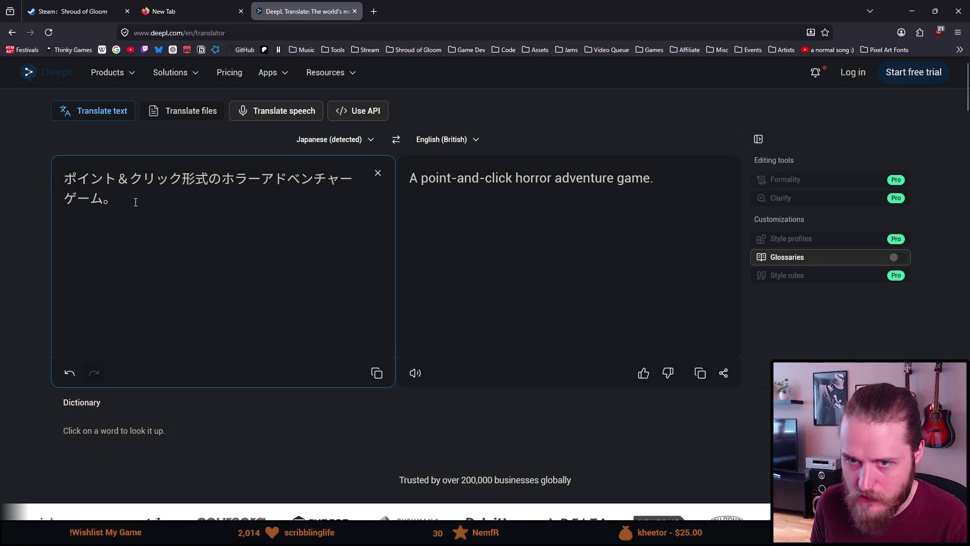
{"action": "mouse_move", "coordinate": [177, 195]}
{"action": "left_mouse_down"}
{"action": "mouse_move", "coordinate": [171, 182]}
{"action": "mouse_move", "coordinate": [184, 184]}
{"action": "left_mouse_up"}
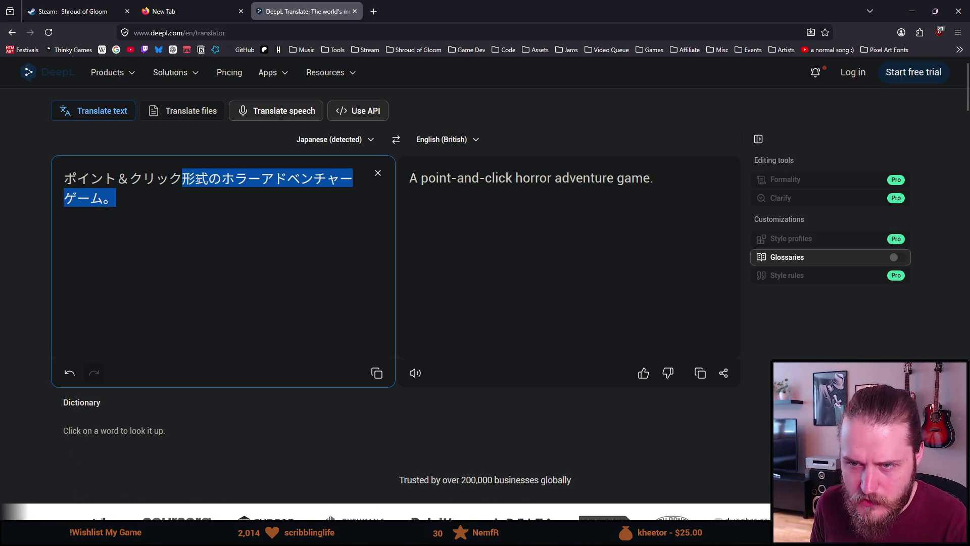
{"action": "key", "text": "Delete"}
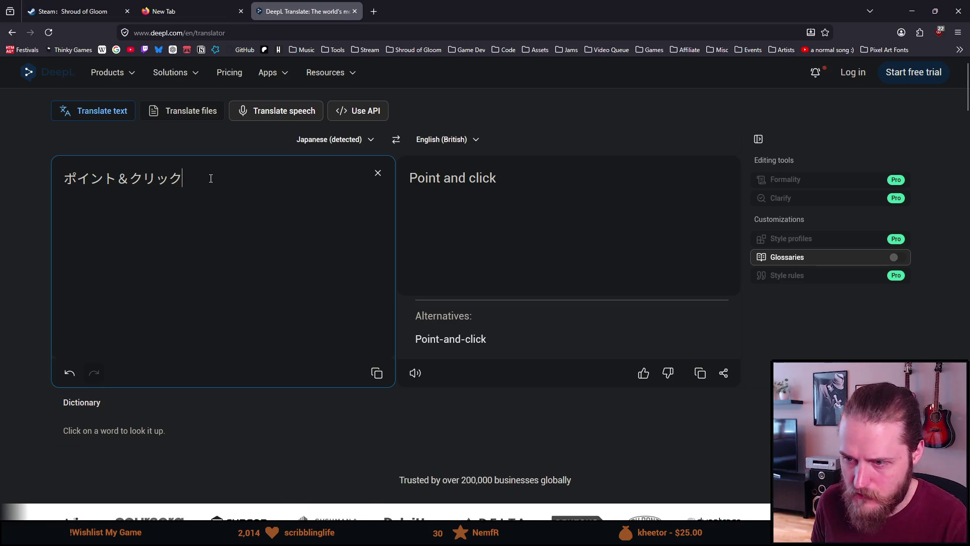
{"action": "key", "text": "ctrl+a"}
{"action": "key", "text": "ctrl+c"}
{"action": "left_click", "coordinate": [373, 11]}
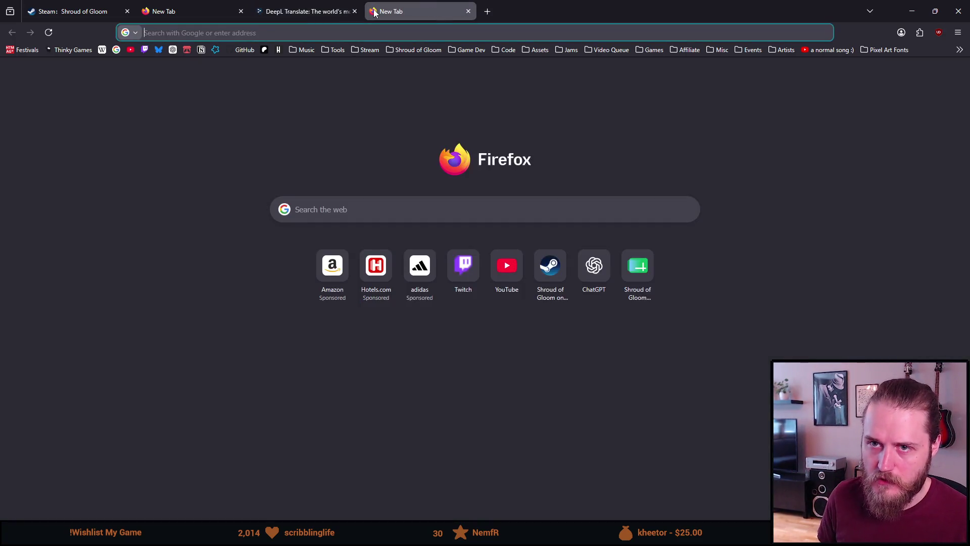
Search Google for 'ポイント&クリック english meaning' to confirm it means point-and-click
{"action": "key", "text": "ctrl+v"}
{"action": "type", "text": "engo"}
{"action": "key", "text": "BackSpace"}
{"action": "type", "text": "lish mea"}
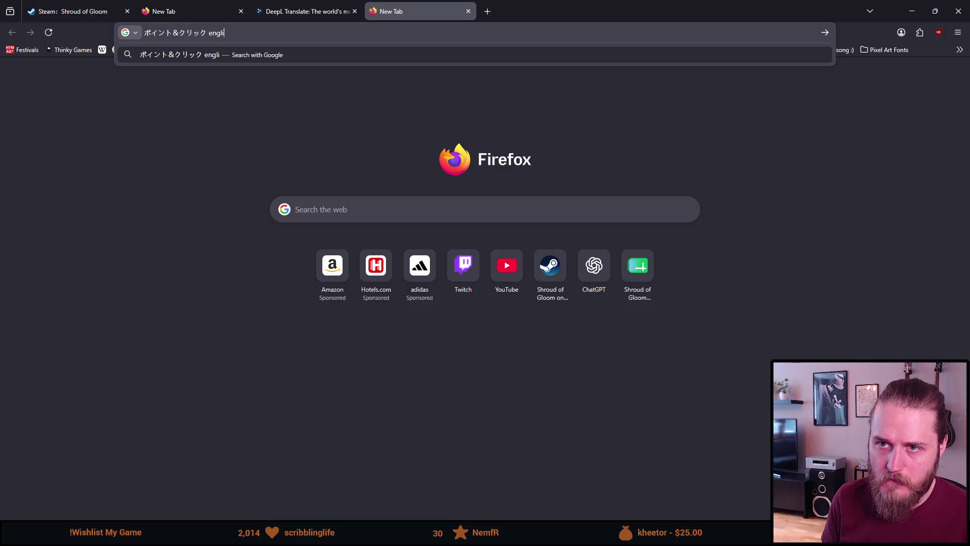
{"action": "type", "text": "ning"}
{"action": "key", "text": "Return"}
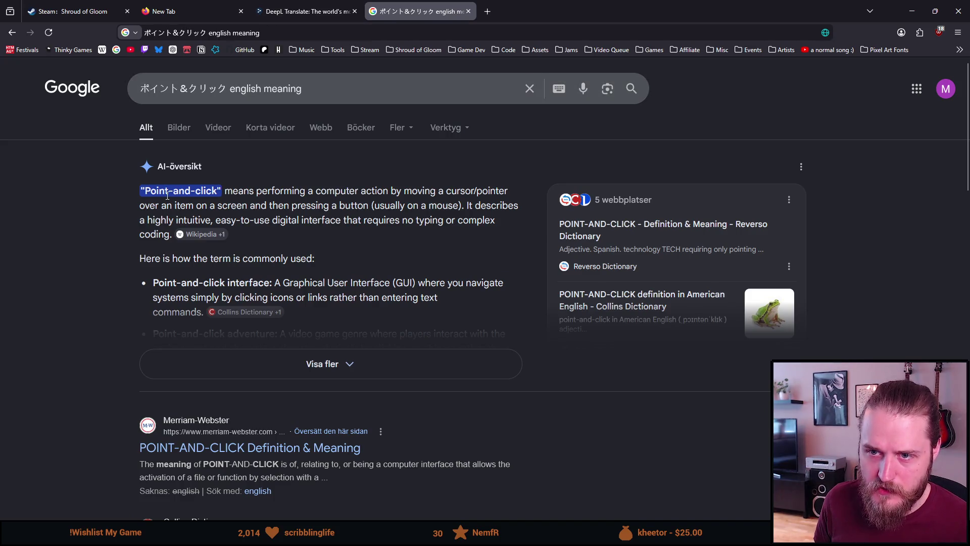
{"action": "left_click", "coordinate": [154, 90]}
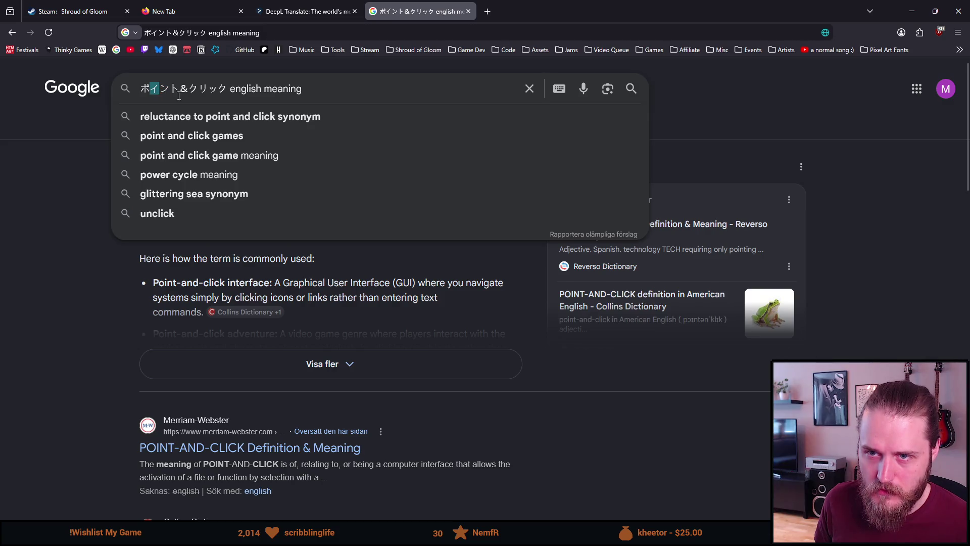
{"action": "left_click", "coordinate": [56, 178]}
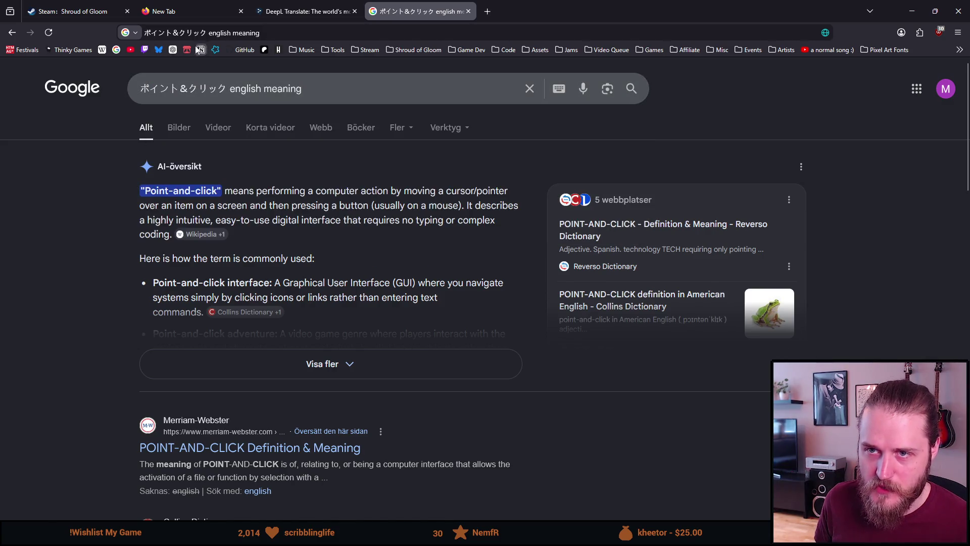
Deselect the DeepL source text and close the DeepL and Google results tabs
{"action": "left_click", "coordinate": [313, 11]}
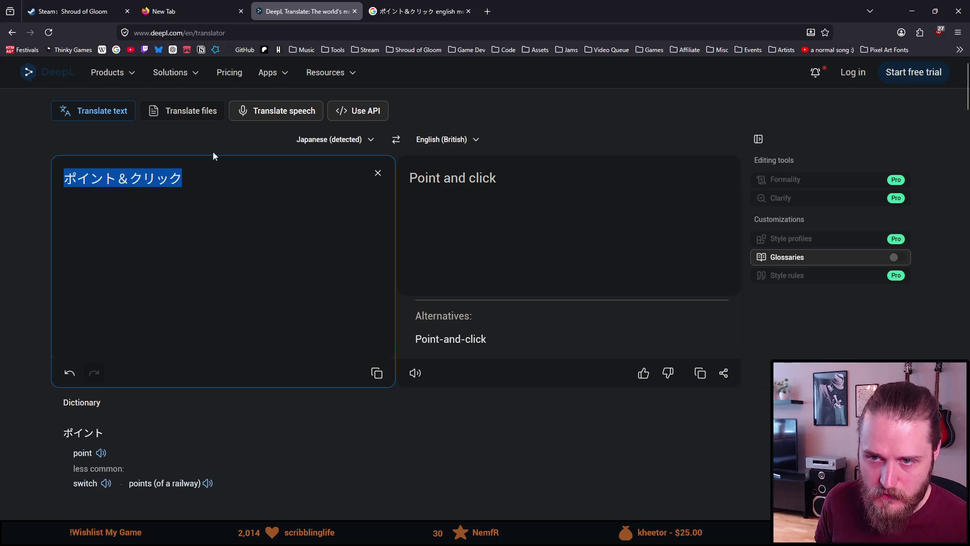
{"action": "left_click", "coordinate": [219, 231]}
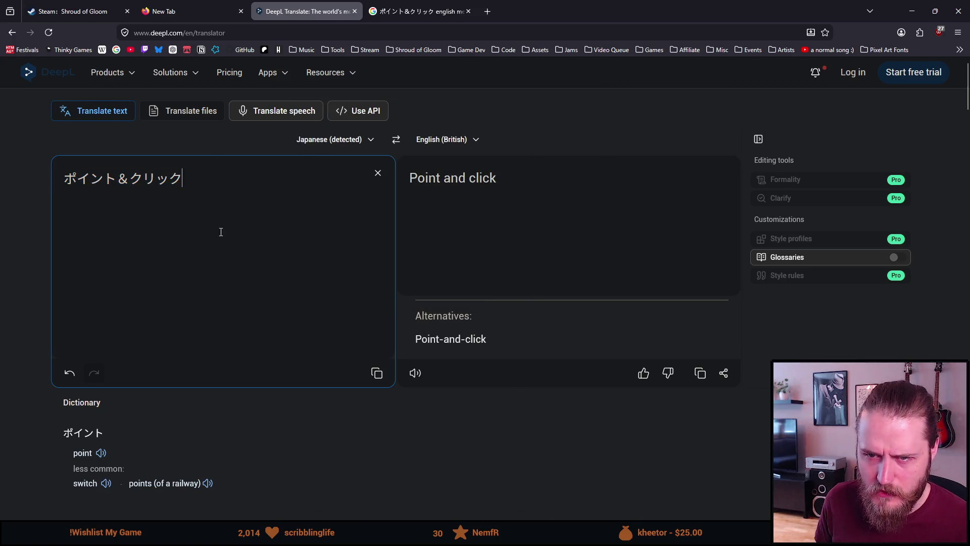
{"action": "left_click", "coordinate": [354, 12]}
{"action": "left_click", "coordinate": [354, 12]}
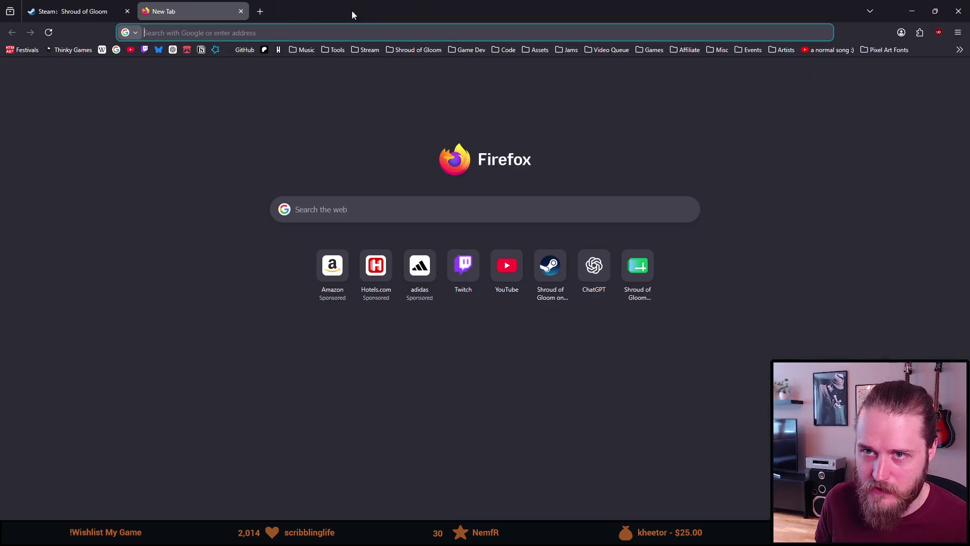
Close the empty tab, return to the top of the channel, and copy its name 兄者弟者
{"action": "left_click", "coordinate": [241, 11]}
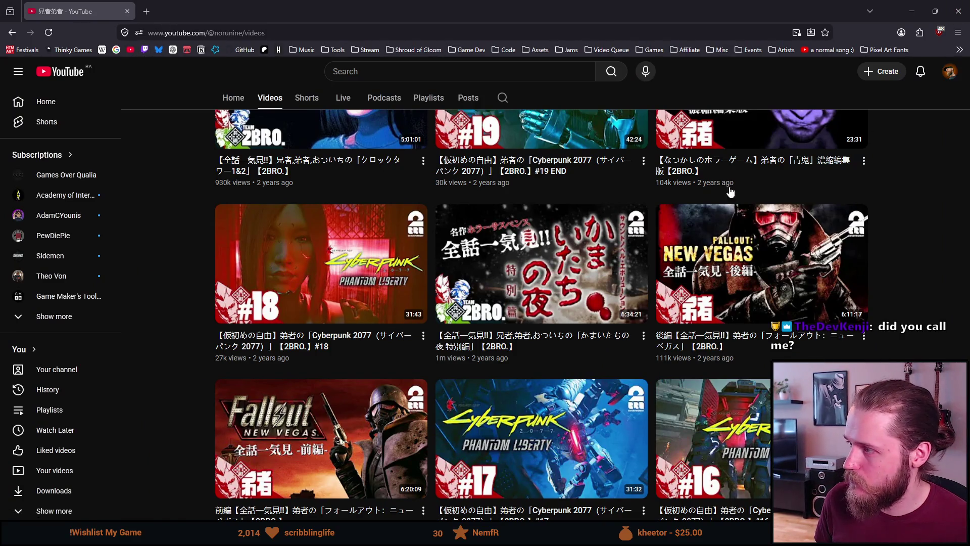
{"action": "scroll", "coordinate": [605, 228], "scroll_direction": "up", "scroll_amount": 20}
{"action": "scroll", "coordinate": [605, 228], "scroll_direction": "up", "scroll_amount": 20}
{"action": "scroll", "coordinate": [614, 132], "scroll_direction": "up", "scroll_amount": 20}
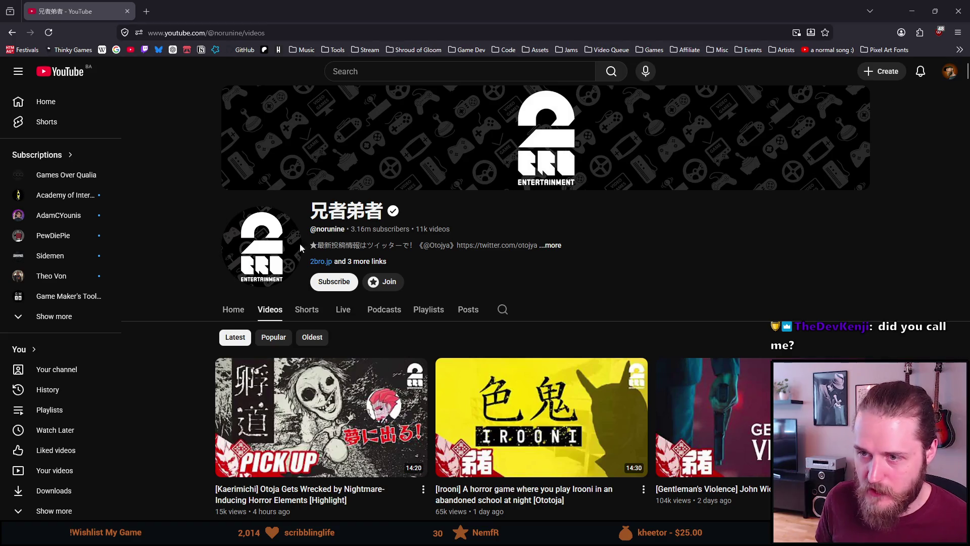
{"action": "left_click_drag", "start_coordinate": [311, 211], "coordinate": [374, 216]}
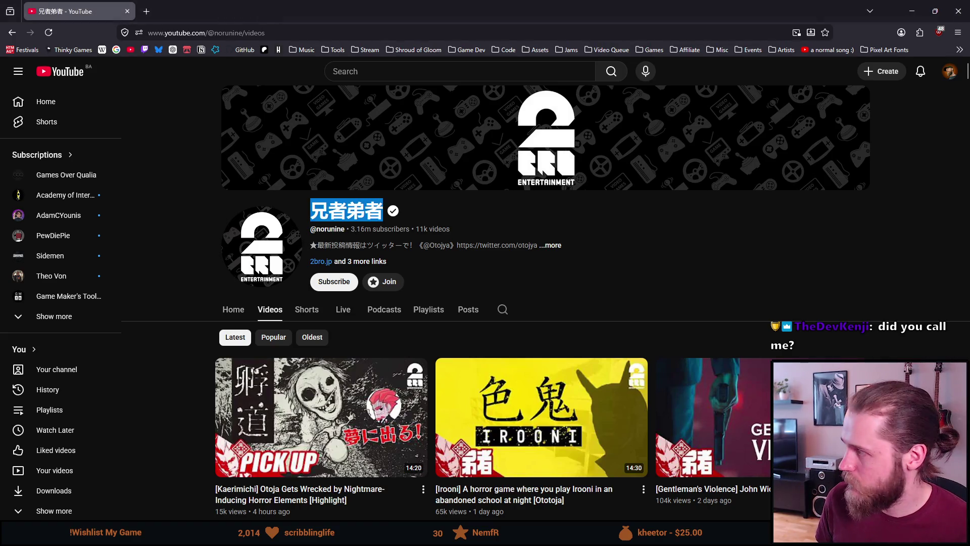
{"action": "key", "text": "alt+Tab"}
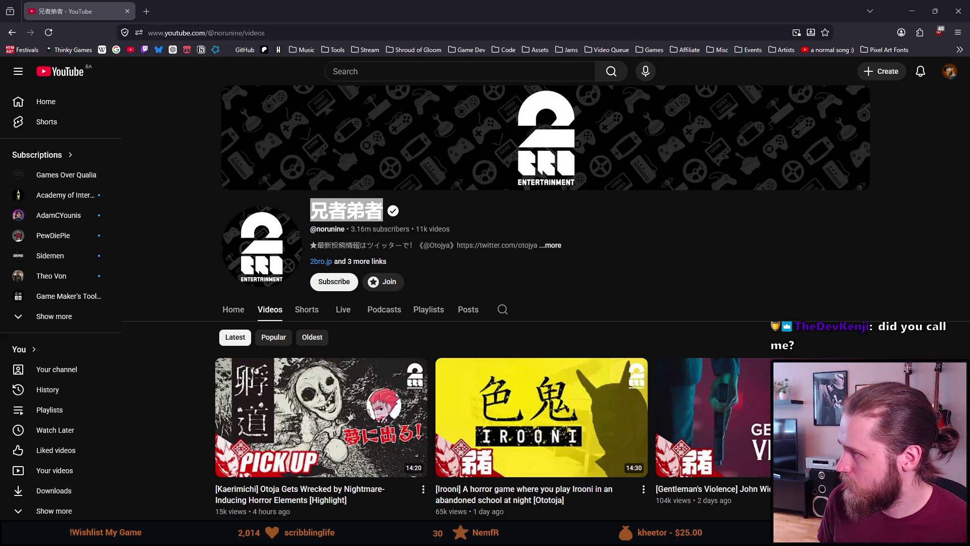
Browse YouTube results for 'ポイント&クリック 兄者弟者' and open the 孵道 video in a new tab
{"action": "double_click", "coordinate": [381, 81]}
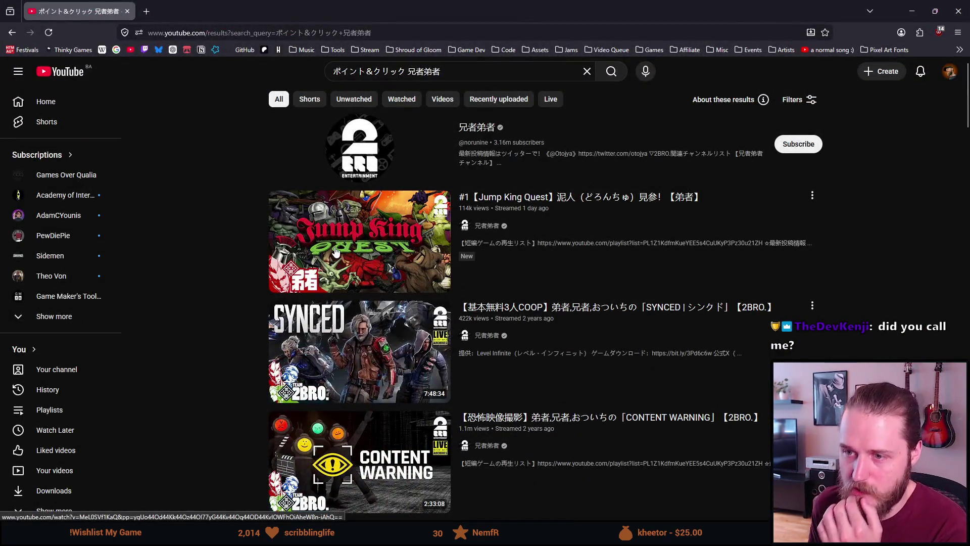
{"action": "scroll", "coordinate": [234, 284], "scroll_direction": "down", "scroll_amount": 2}
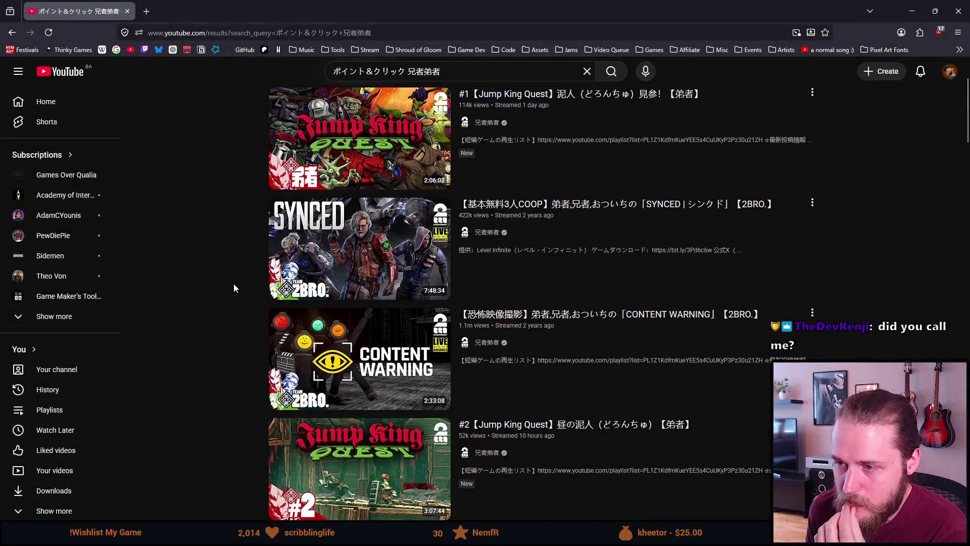
{"action": "mouse_move", "coordinate": [362, 264]}
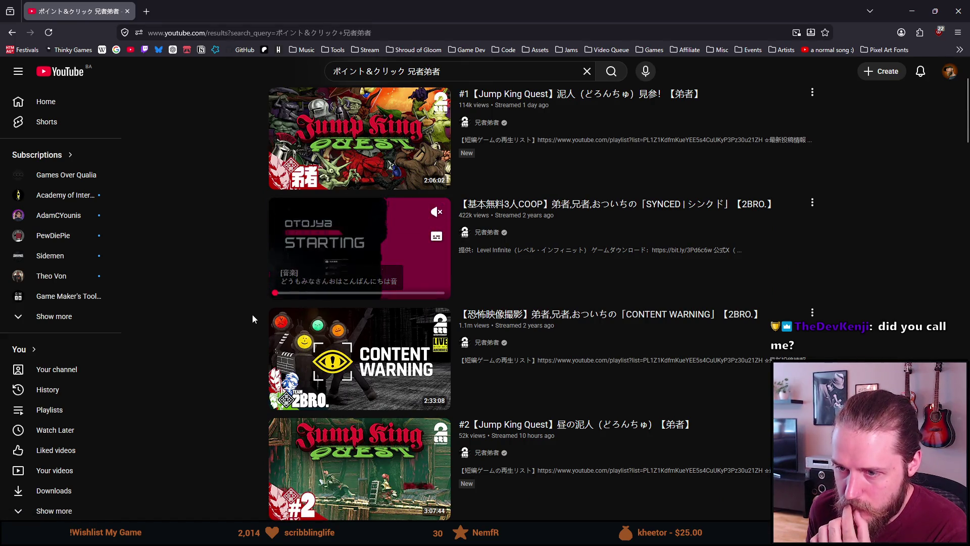
{"action": "scroll", "coordinate": [253, 313], "scroll_direction": "down", "scroll_amount": 2}
{"action": "mouse_move", "coordinate": [342, 289]}
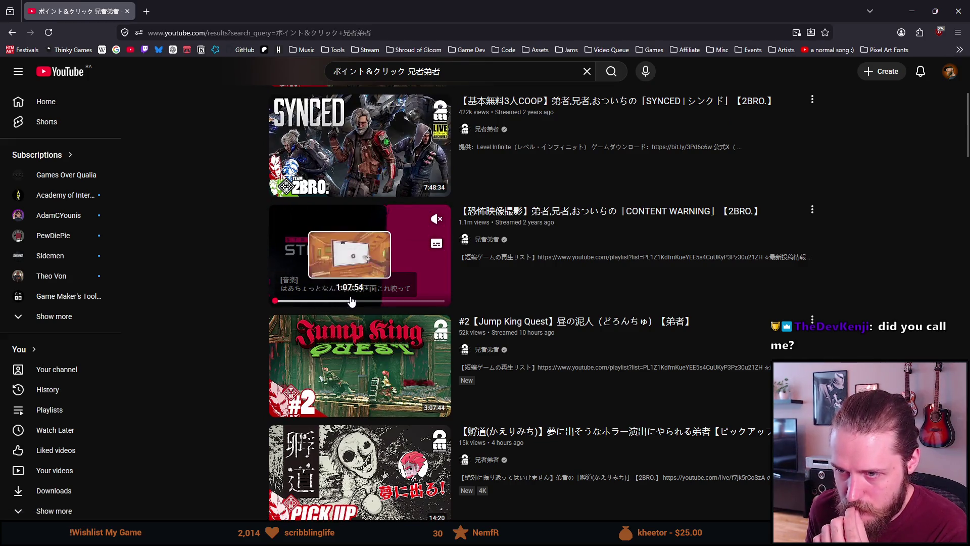
{"action": "scroll", "coordinate": [241, 320], "scroll_direction": "down", "scroll_amount": 3}
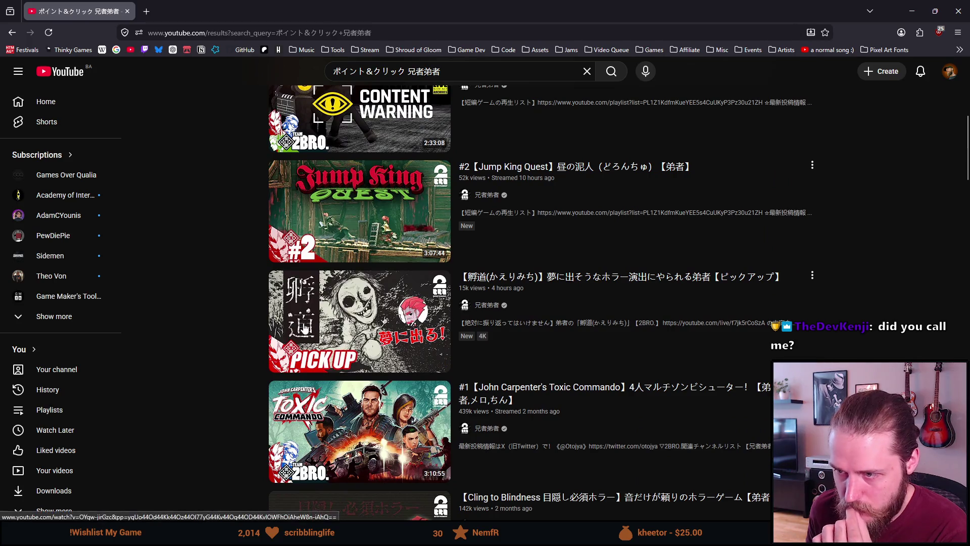
{"action": "mouse_move", "coordinate": [303, 329]}
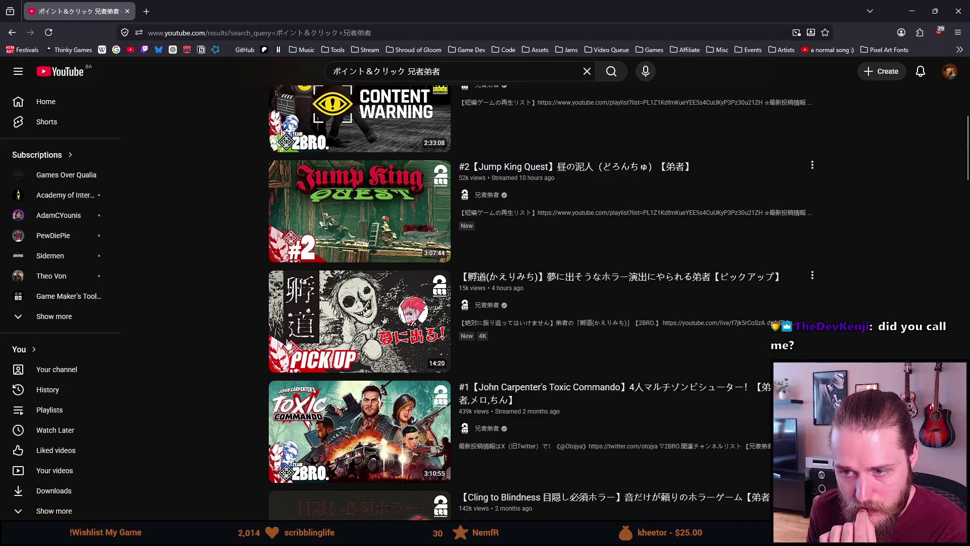
{"action": "middle_click", "coordinate": [288, 343]}
Skim the Kaerimichi video past the title screen to about 1:11, 1:30 and 1:46
{"action": "left_click", "coordinate": [177, 15]}
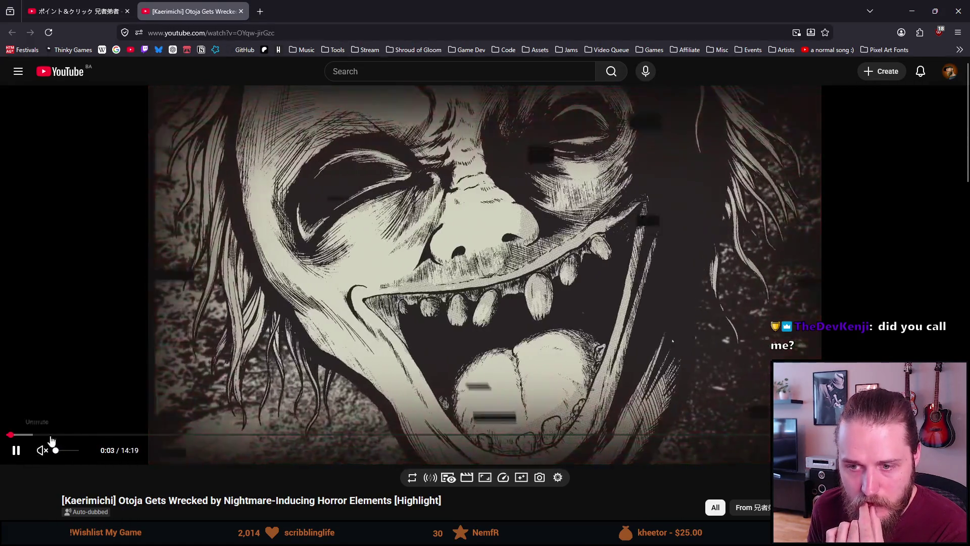
{"action": "left_click", "coordinate": [34, 435]}
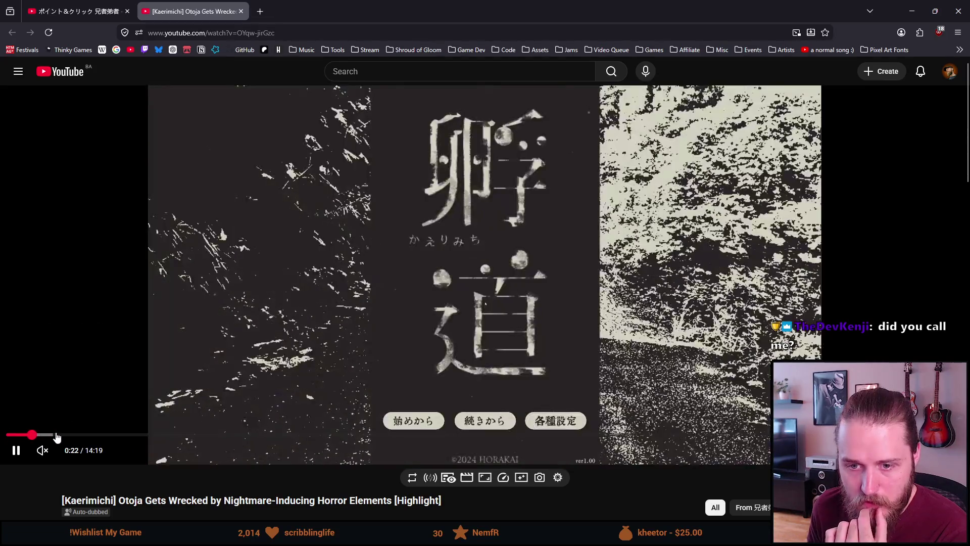
{"action": "left_click", "coordinate": [87, 435]}
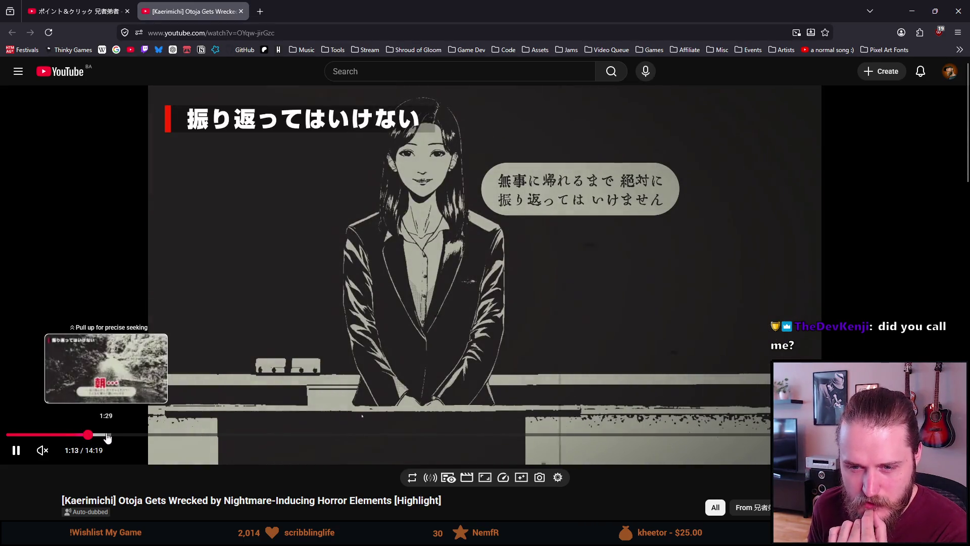
{"action": "left_click", "coordinate": [108, 438]}
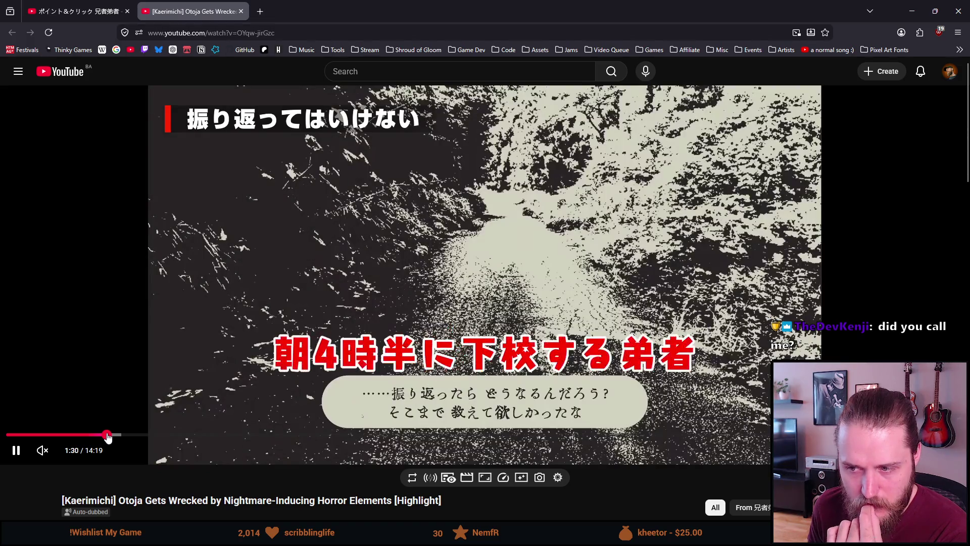
{"action": "left_click_drag", "start_coordinate": [116, 438], "coordinate": [125, 437]}
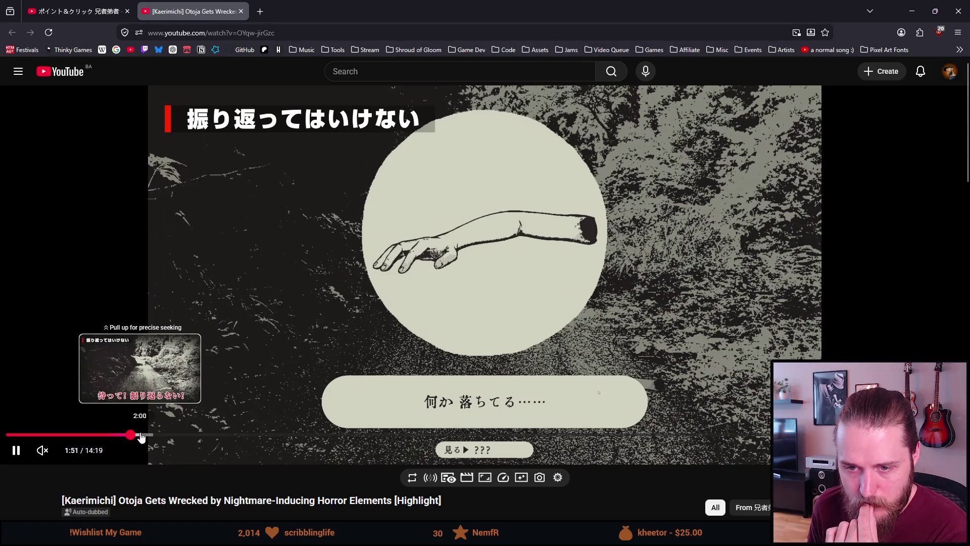
Read the expanded video description, glance at the search results, and return to the video
{"action": "scroll", "coordinate": [202, 438], "scroll_direction": "down", "scroll_amount": 3}
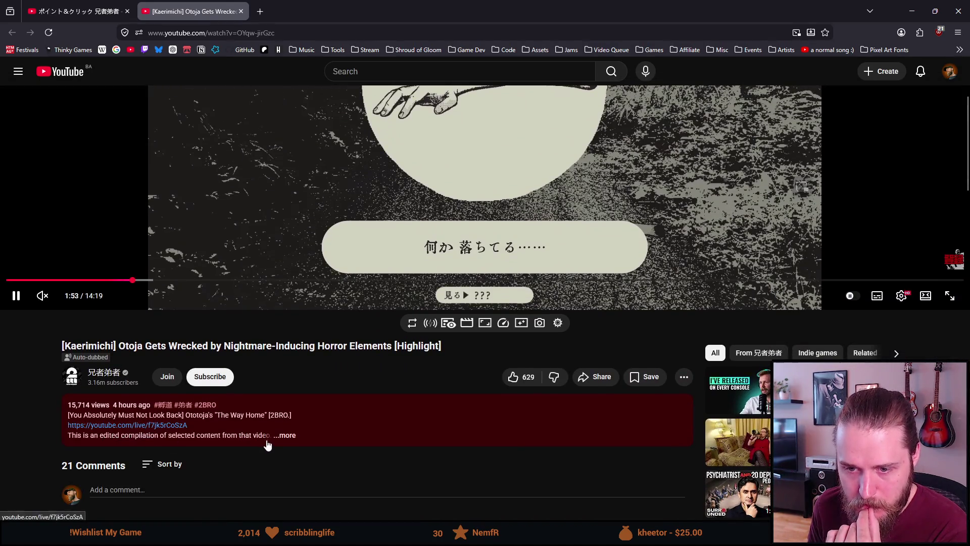
{"action": "left_click", "coordinate": [265, 441]}
{"action": "scroll", "coordinate": [246, 446], "scroll_direction": "down", "scroll_amount": 5}
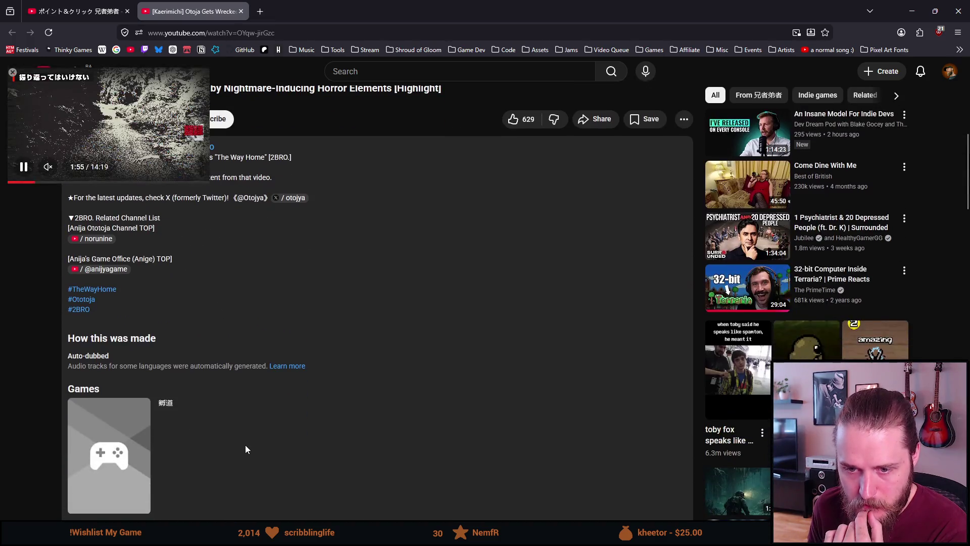
{"action": "scroll", "coordinate": [245, 444], "scroll_direction": "down", "scroll_amount": 2}
{"action": "scroll", "coordinate": [226, 446], "scroll_direction": "up", "scroll_amount": 10}
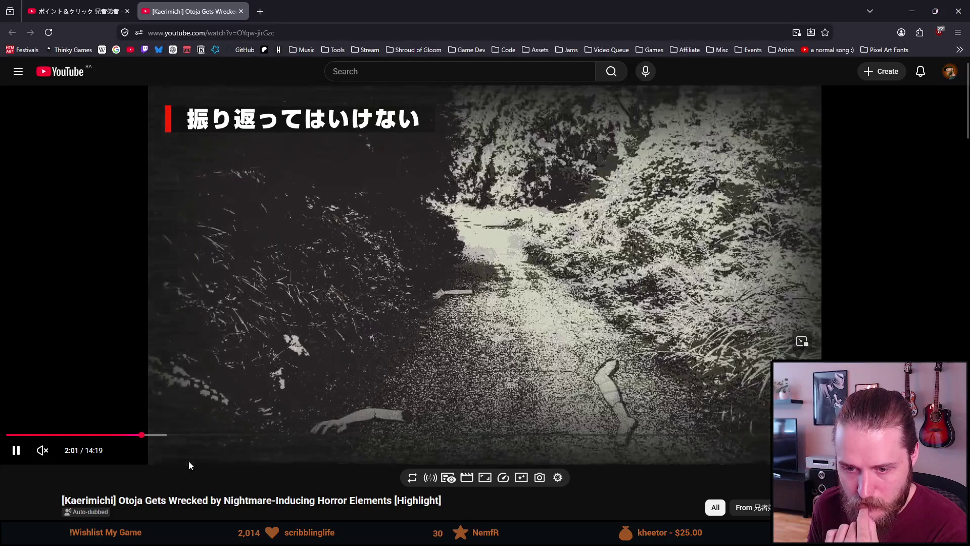
{"action": "left_click", "coordinate": [71, 5]}
{"action": "left_click", "coordinate": [207, 7]}
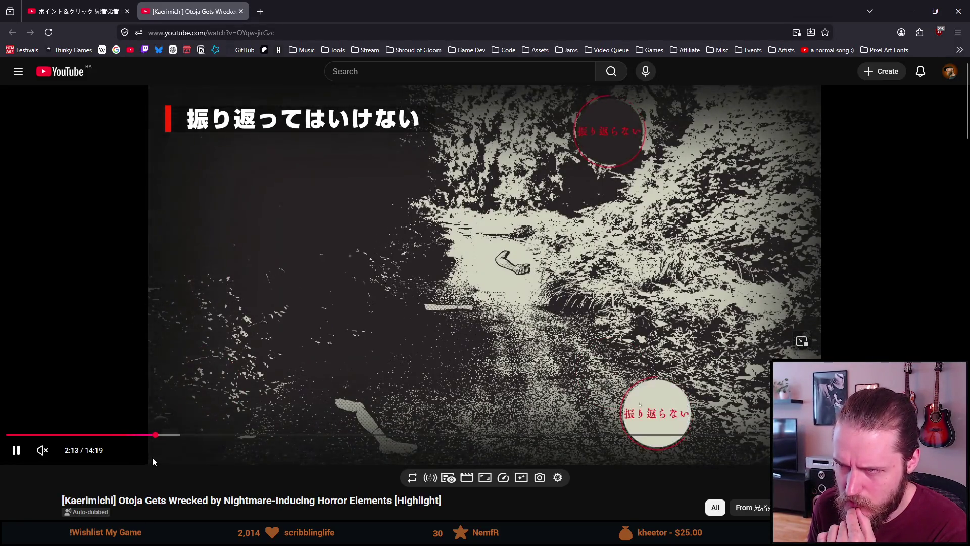
{"action": "left_click", "coordinate": [238, 188]}
{"action": "key", "text": "ctrl+shift+Tab"}
{"action": "scroll", "coordinate": [174, 269], "scroll_direction": "down", "scroll_amount": 5}
{"action": "scroll", "coordinate": [256, 301], "scroll_direction": "down", "scroll_amount": 10}
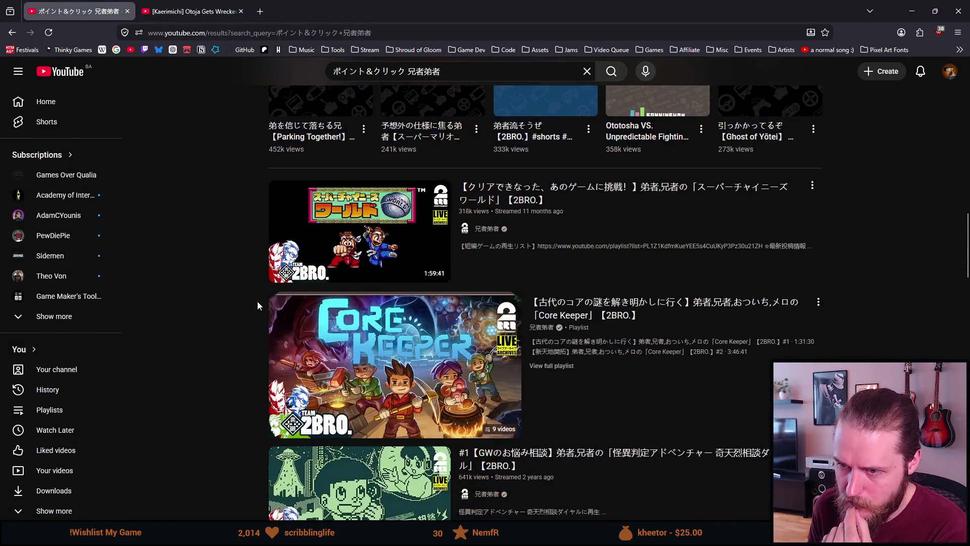
{"action": "scroll", "coordinate": [241, 281], "scroll_direction": "up", "scroll_amount": 4}
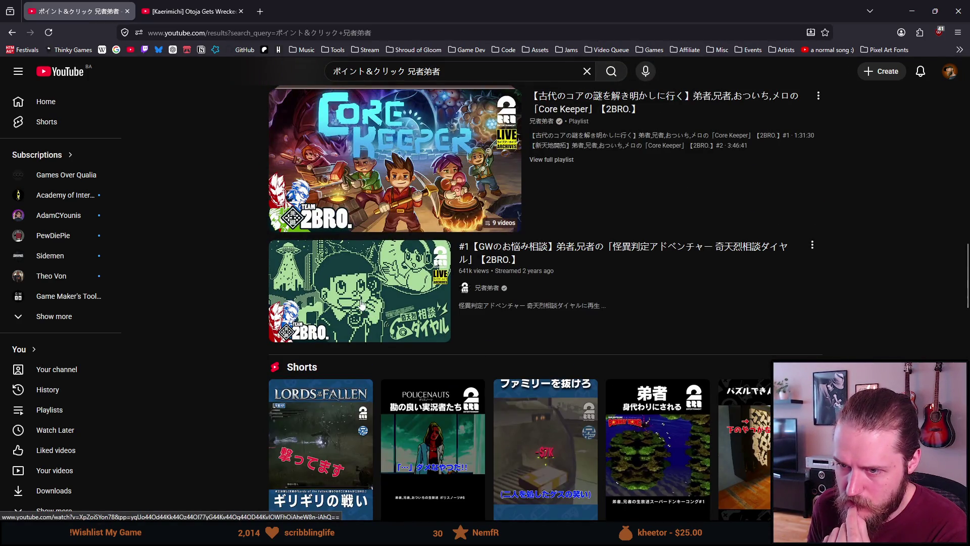
{"action": "mouse_move", "coordinate": [325, 310]}
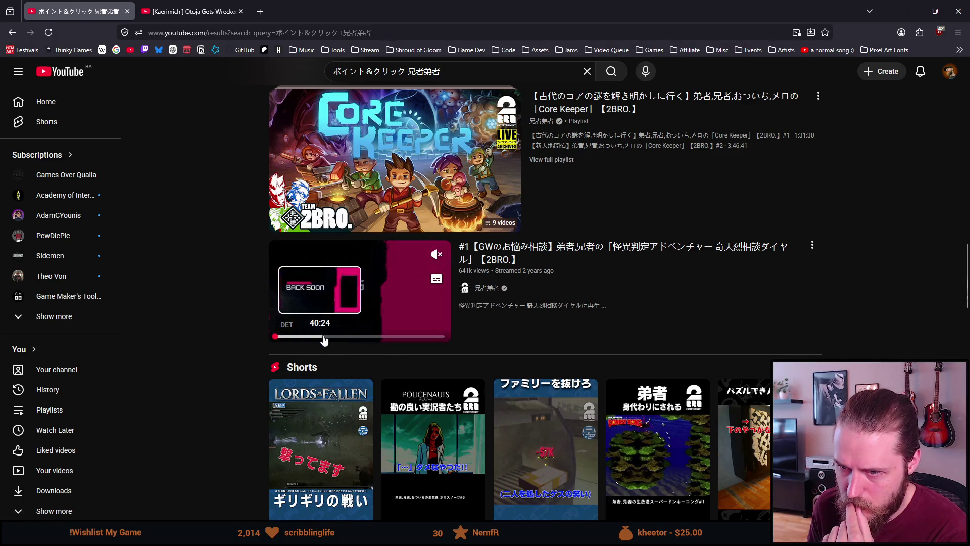
{"action": "scroll", "coordinate": [237, 348], "scroll_direction": "down", "scroll_amount": 6}
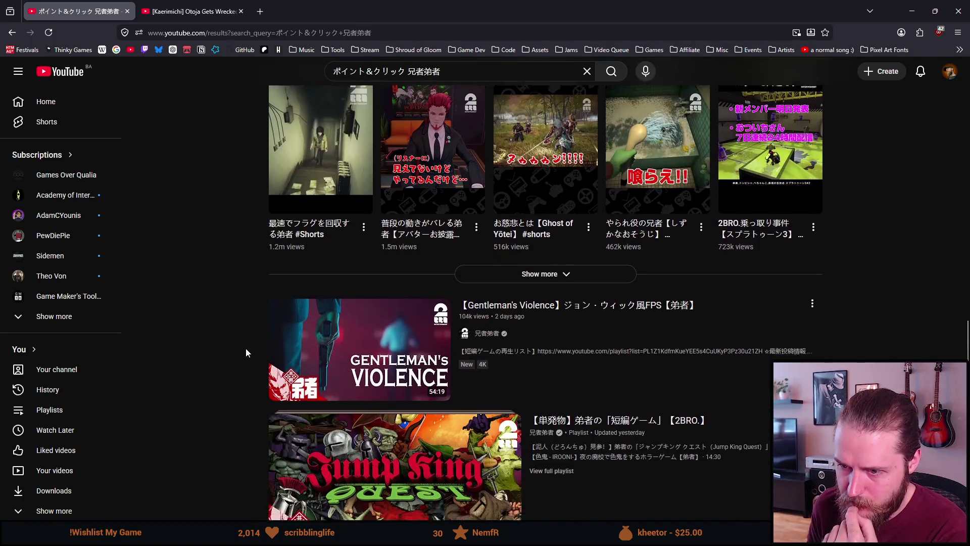
{"action": "scroll", "coordinate": [246, 352], "scroll_direction": "down", "scroll_amount": 5}
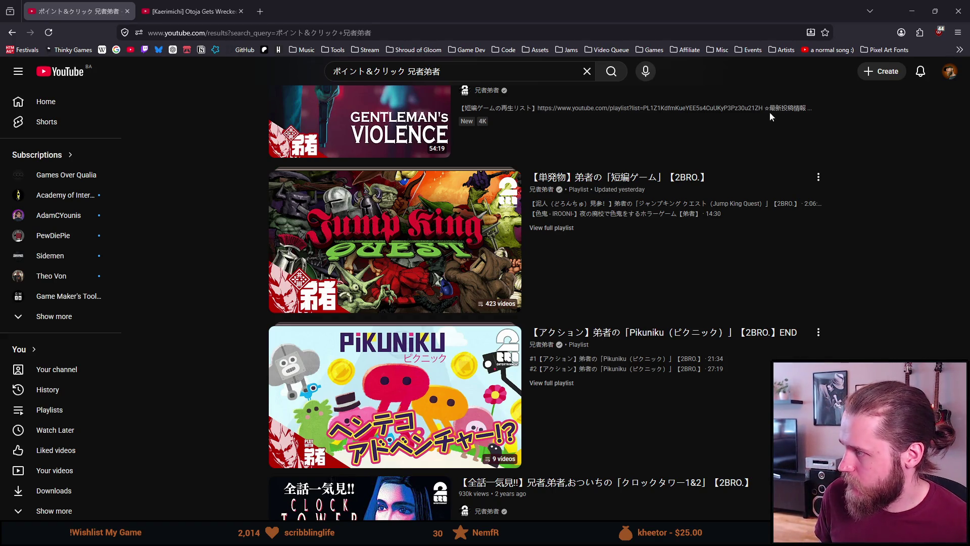
{"action": "triple_click", "coordinate": [406, 64]}
{"action": "type", "text": "@daichimiuragame"}
{"action": "key", "text": "Return"}
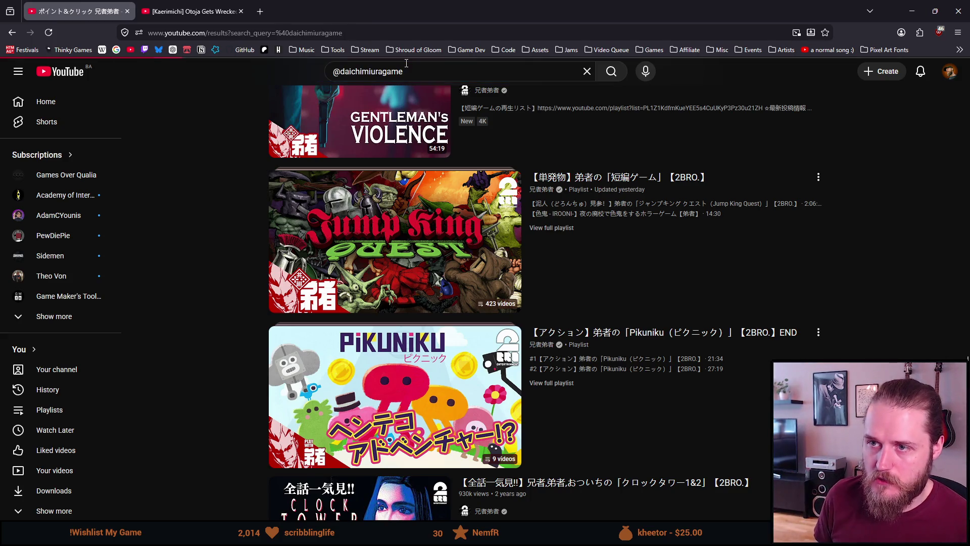
{"action": "left_click", "coordinate": [488, 145]}
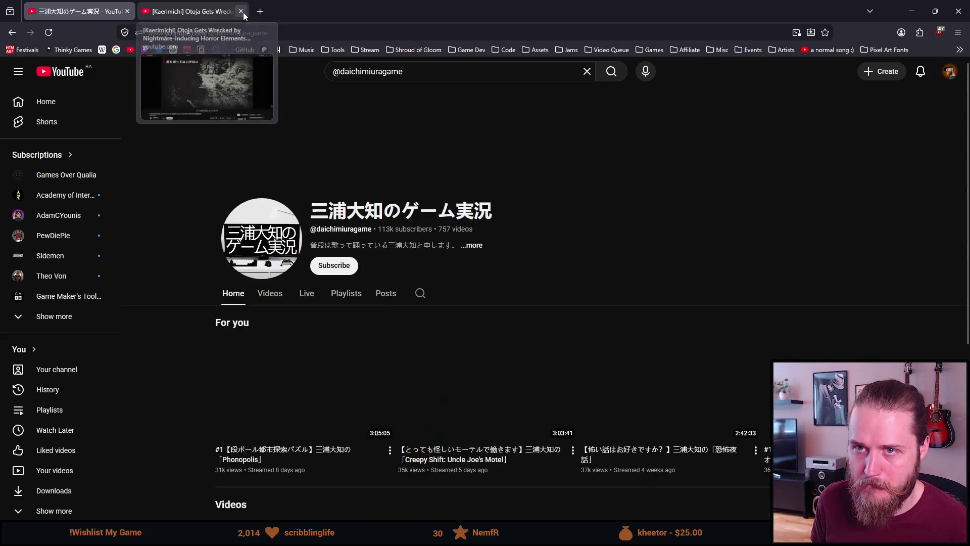
{"action": "left_click", "coordinate": [241, 12]}
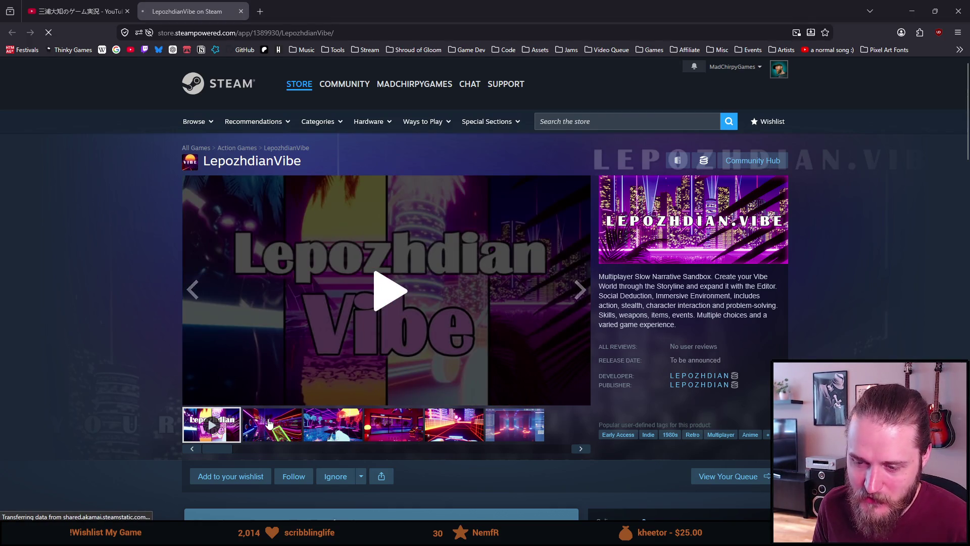
{"action": "left_click", "coordinate": [268, 423]}
{"action": "left_click", "coordinate": [353, 424]}
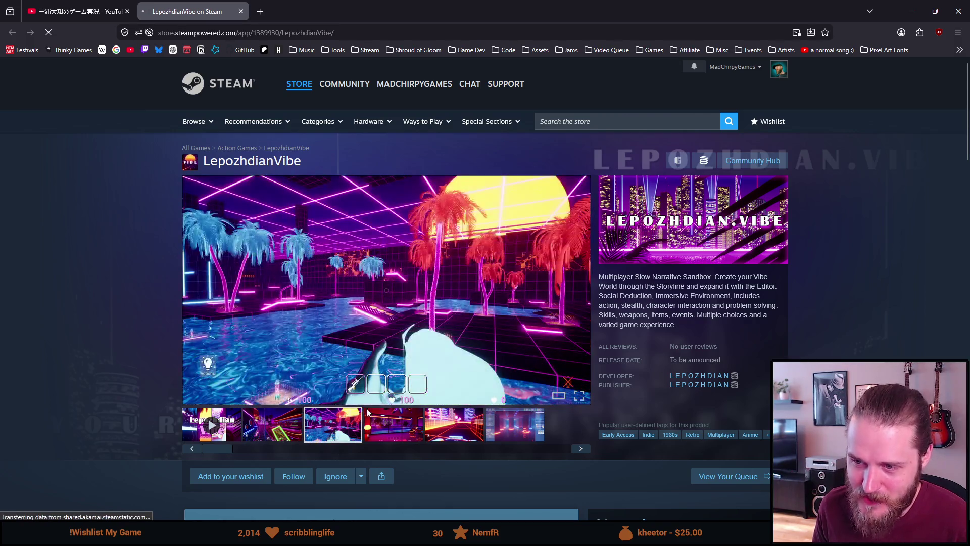
{"action": "left_click", "coordinate": [382, 420]}
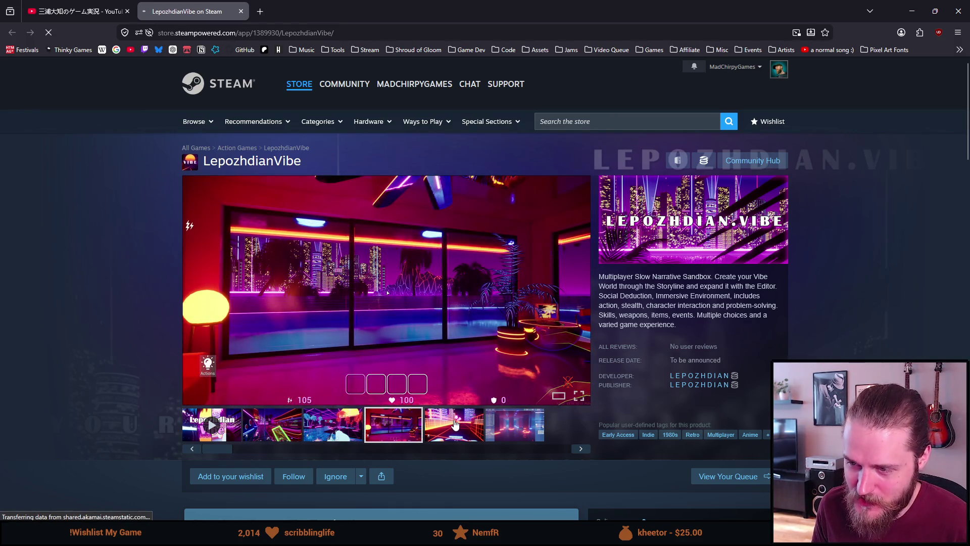
{"action": "left_click", "coordinate": [455, 424]}
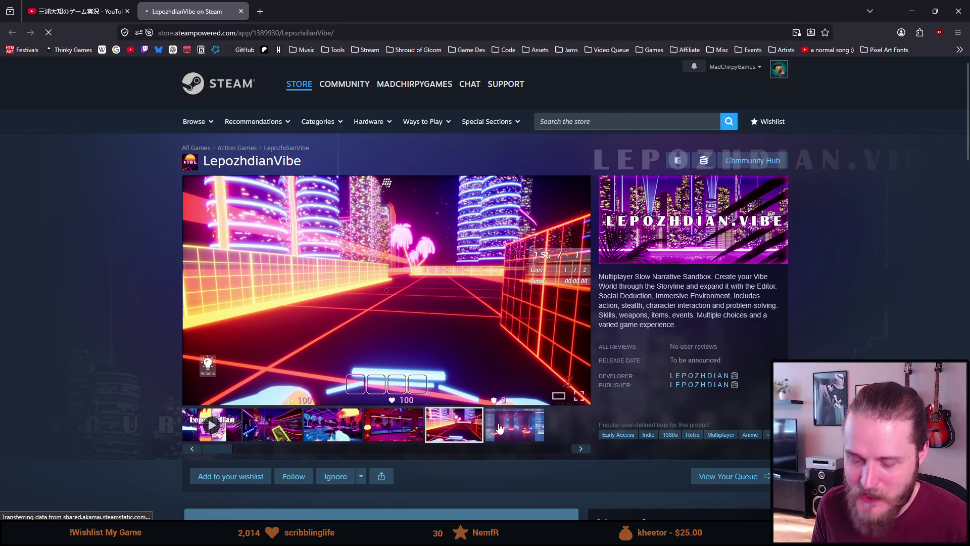
{"action": "left_click", "coordinate": [499, 428]}
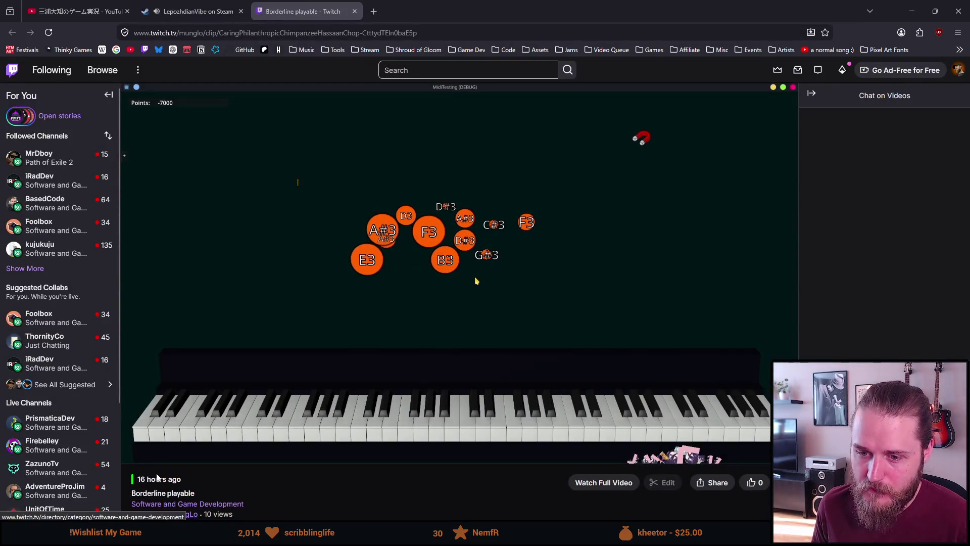
{"action": "mouse_move", "coordinate": [160, 451]}
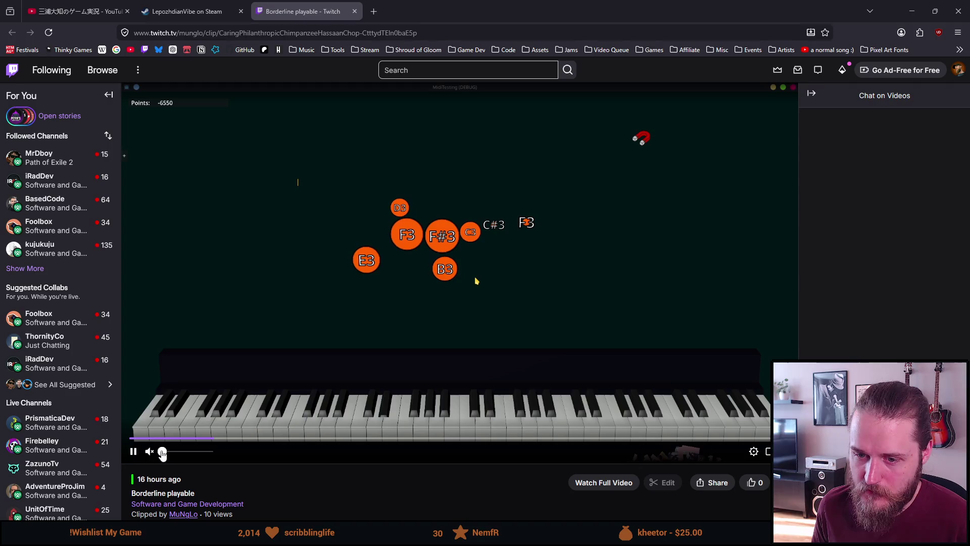
Play the Borderline clip at 63% volume, pause it, then close the clip and LepozhdianVibe tabs
{"action": "left_click_drag", "start_coordinate": [163, 452], "coordinate": [191, 452]}
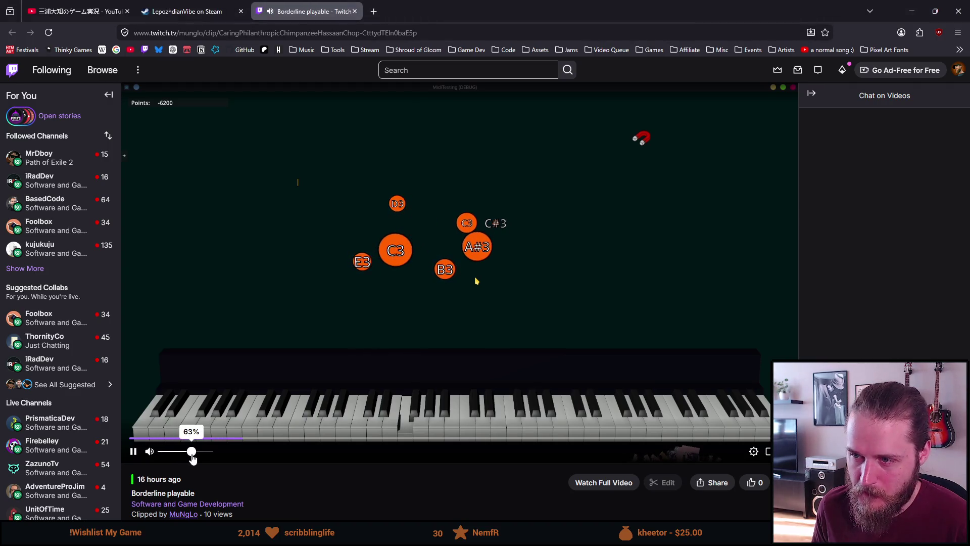
{"action": "left_click", "coordinate": [141, 455]}
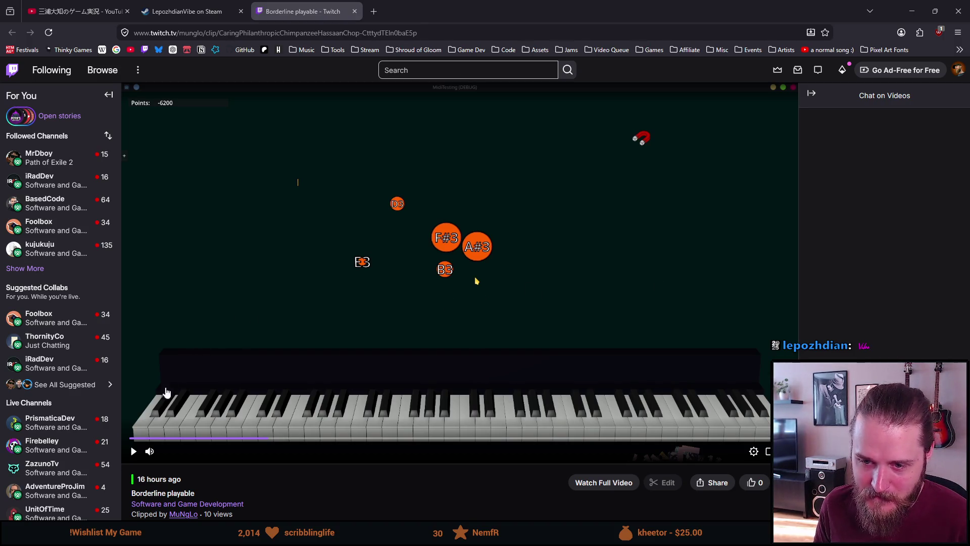
{"action": "left_click", "coordinate": [133, 451]}
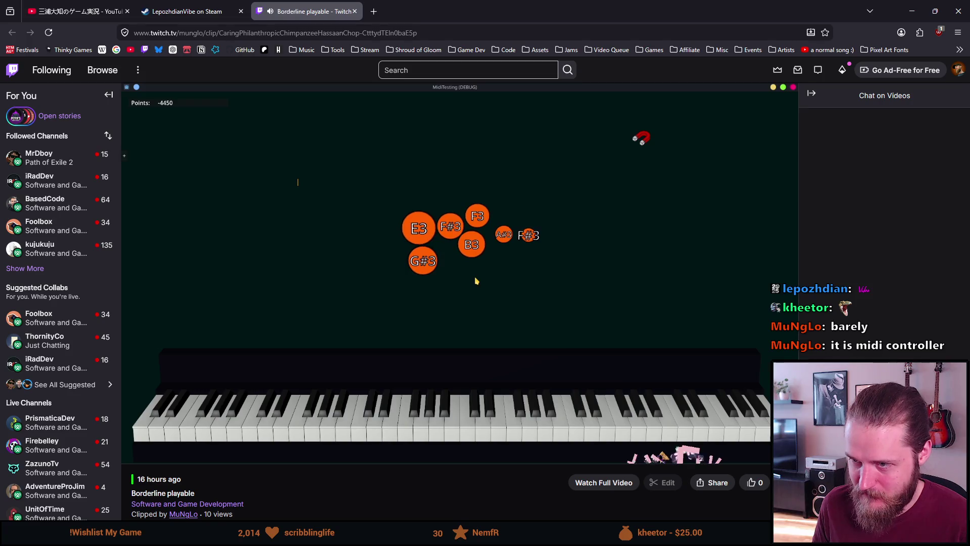
{"action": "left_click", "coordinate": [239, 262]}
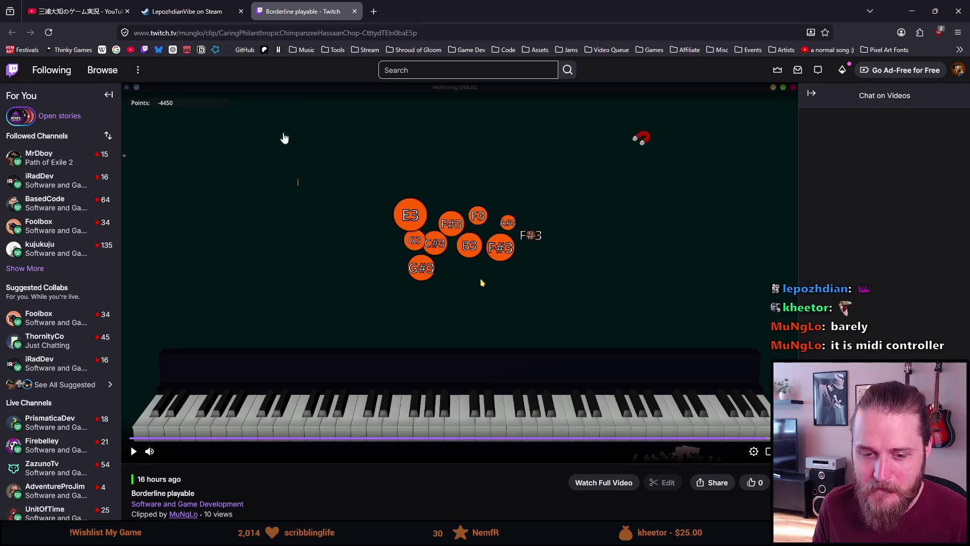
{"action": "left_click", "coordinate": [352, 12]}
{"action": "left_click", "coordinate": [241, 12]}
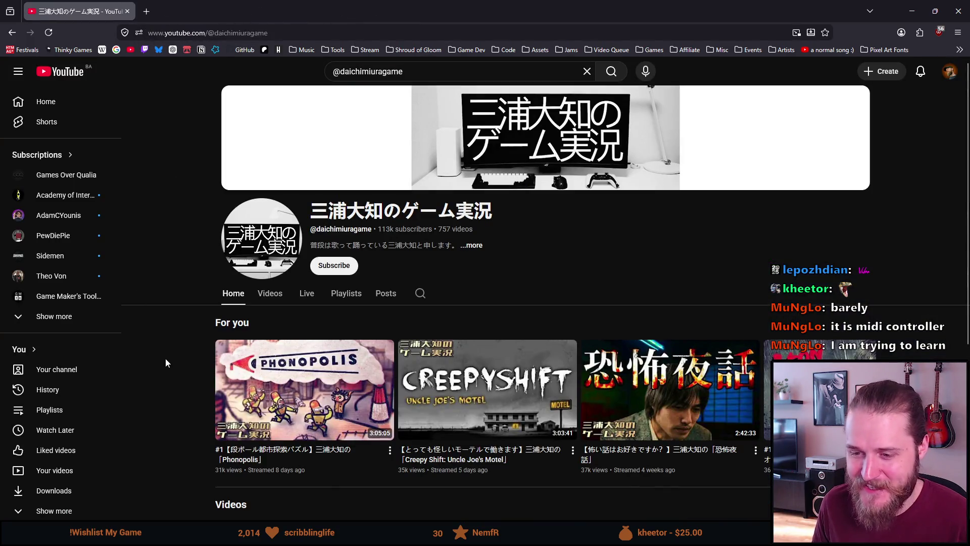
Show the channel's full video list, copying the channel name and videos page address to another window
{"action": "mouse_move", "coordinate": [255, 388]}
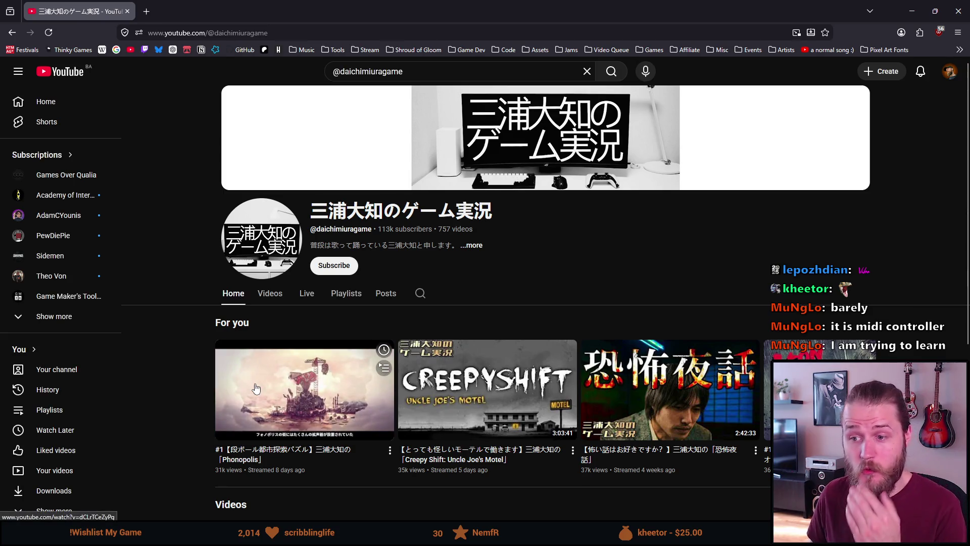
{"action": "left_click", "coordinate": [270, 293]}
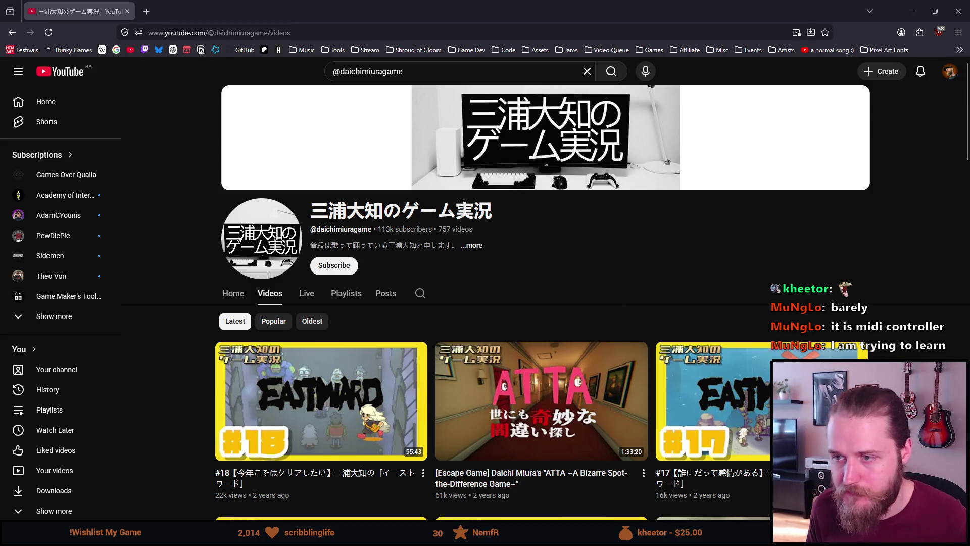
{"action": "left_click_drag", "start_coordinate": [484, 207], "coordinate": [322, 205]}
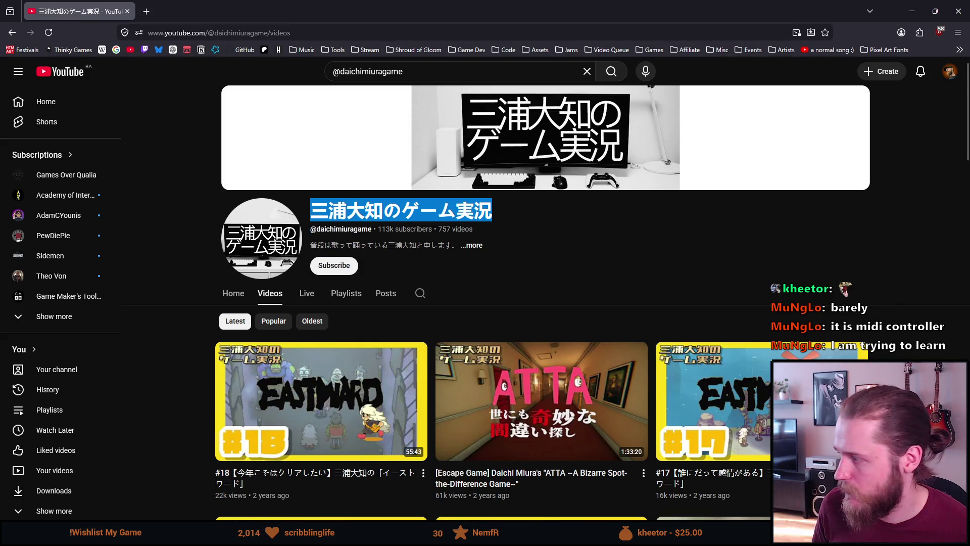
{"action": "key", "text": "alt+Tab"}
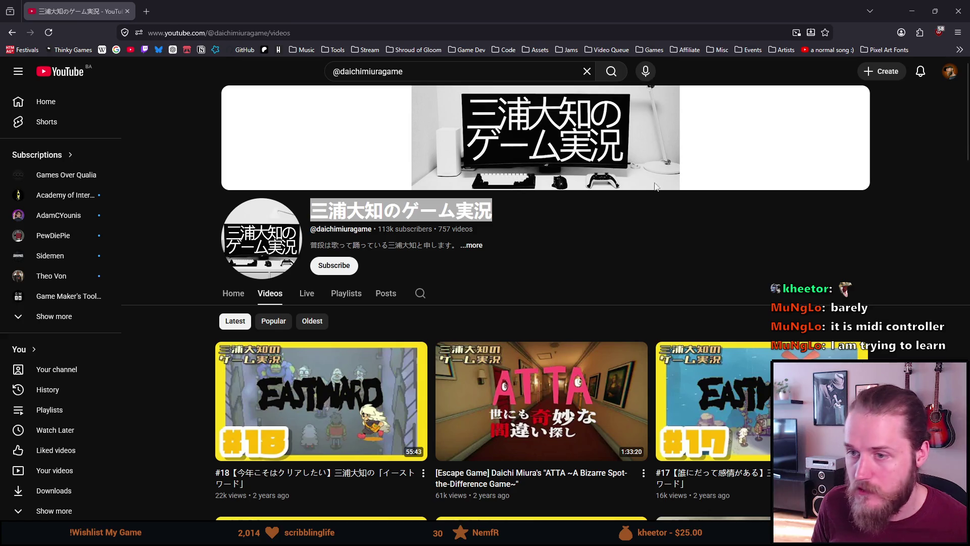
{"action": "left_click", "coordinate": [244, 33]}
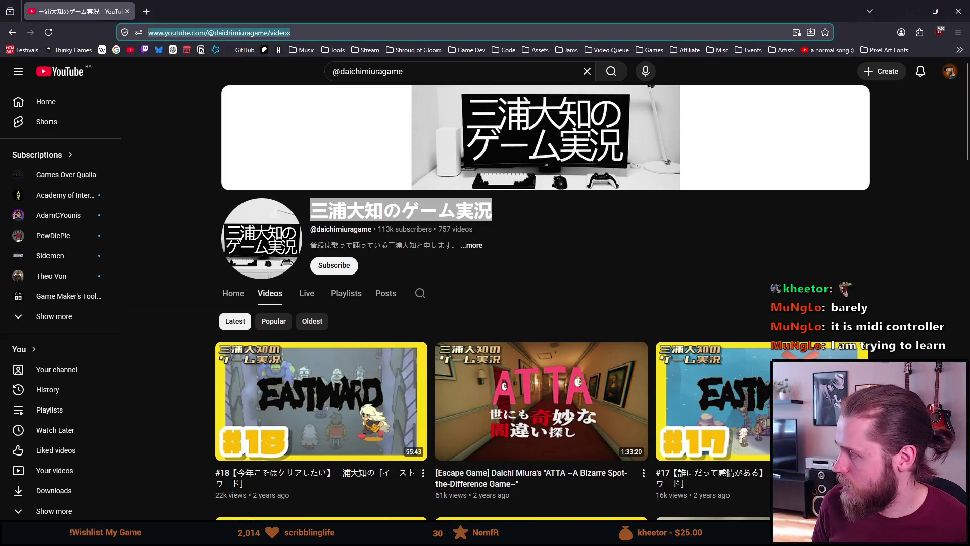
{"action": "key", "text": "alt+Tab"}
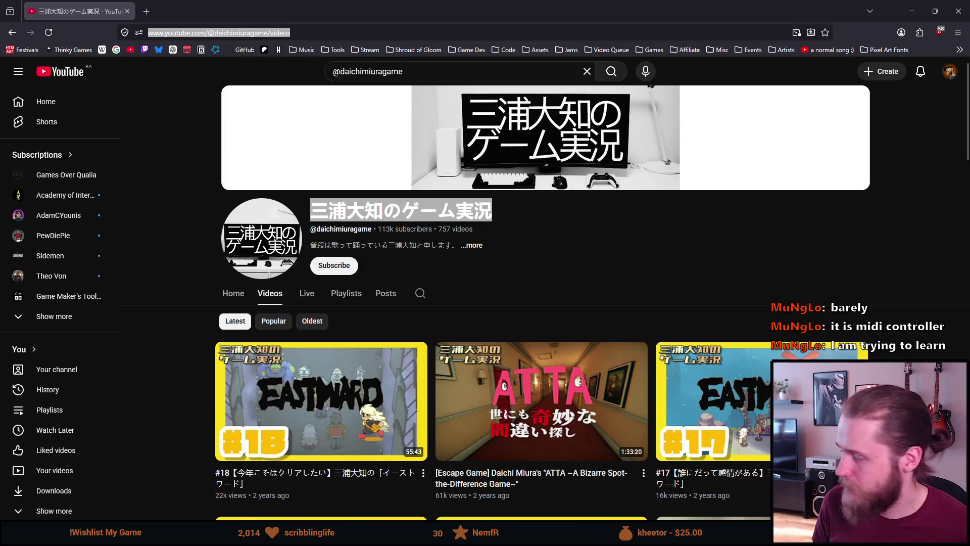
Browse older uploads past Elden Ring, SIFU and Assemble with Care to Supraland, then go to the channel Home page
{"action": "scroll", "coordinate": [306, 394], "scroll_direction": "down", "scroll_amount": 1}
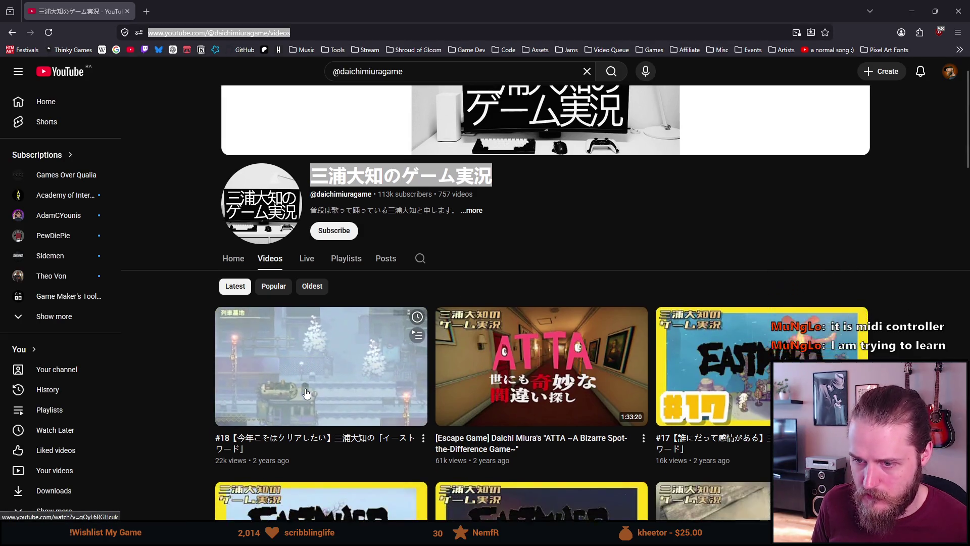
{"action": "scroll", "coordinate": [306, 394], "scroll_direction": "down", "scroll_amount": 1}
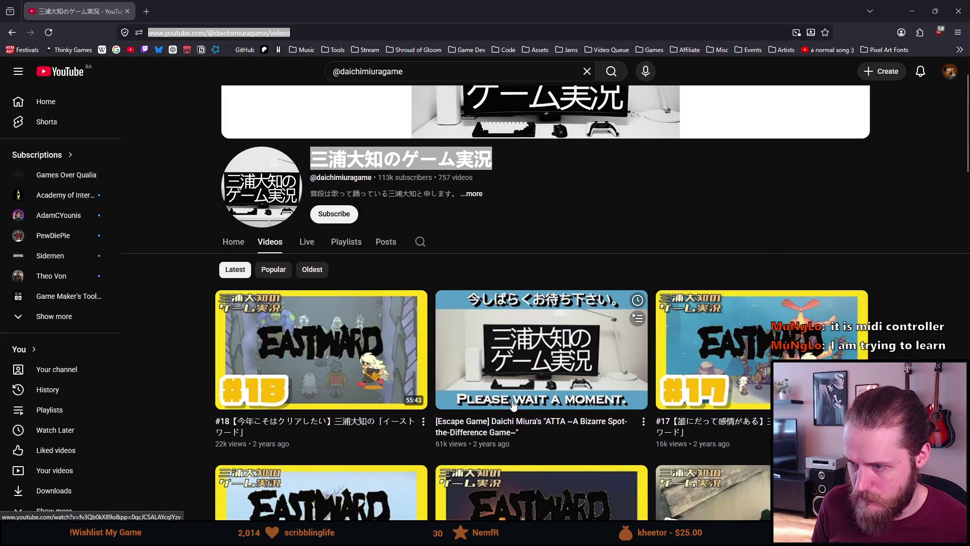
{"action": "scroll", "coordinate": [513, 404], "scroll_direction": "down", "scroll_amount": 2}
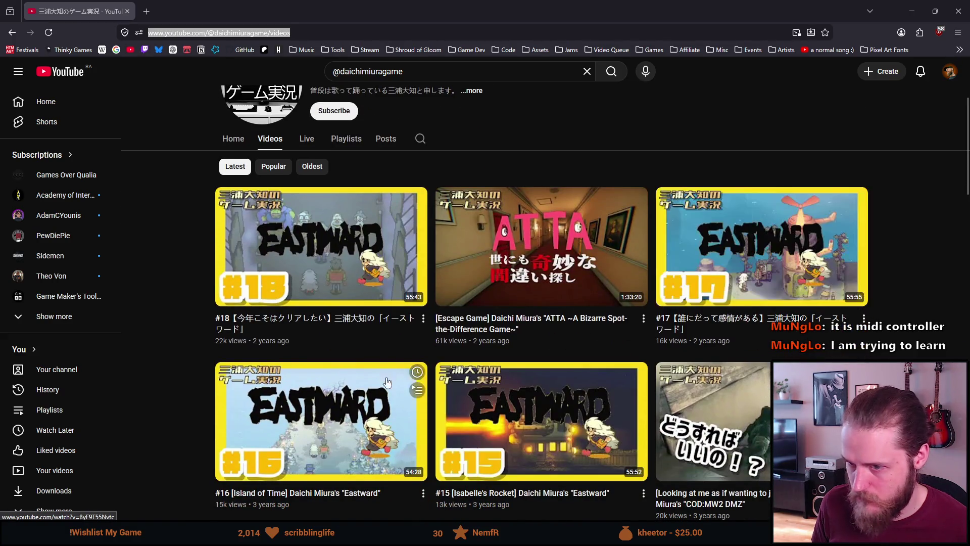
{"action": "scroll", "coordinate": [323, 419], "scroll_direction": "down", "scroll_amount": 1}
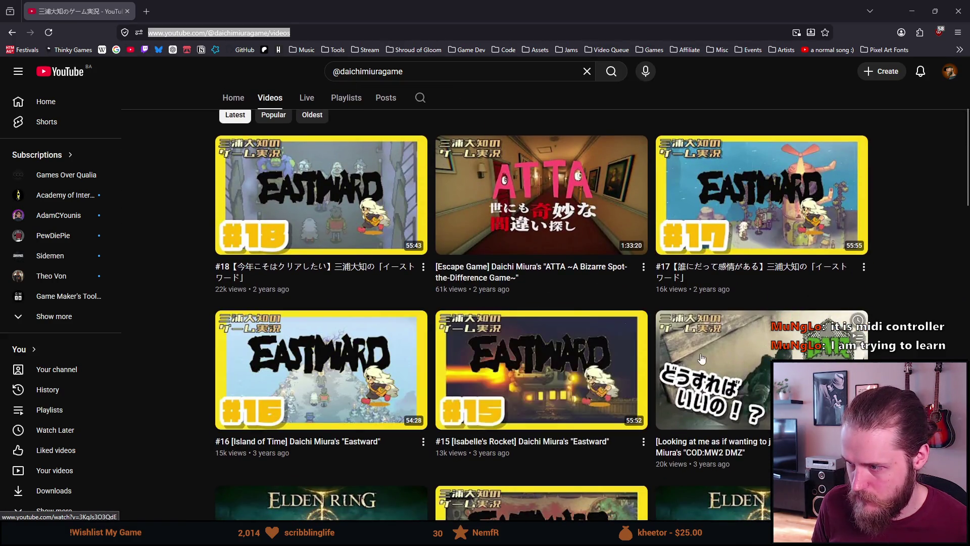
{"action": "scroll", "coordinate": [546, 349], "scroll_direction": "down", "scroll_amount": 4}
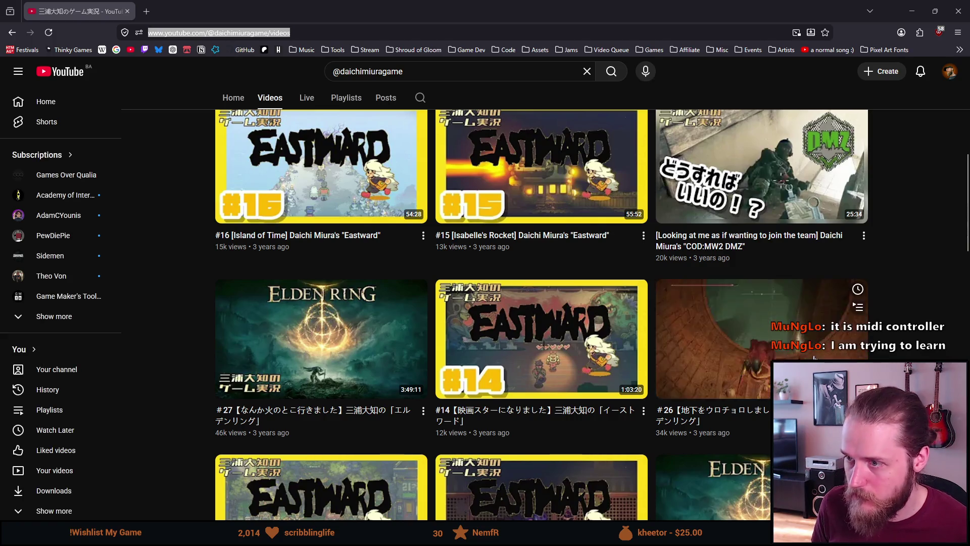
{"action": "scroll", "coordinate": [514, 361], "scroll_direction": "down", "scroll_amount": 3}
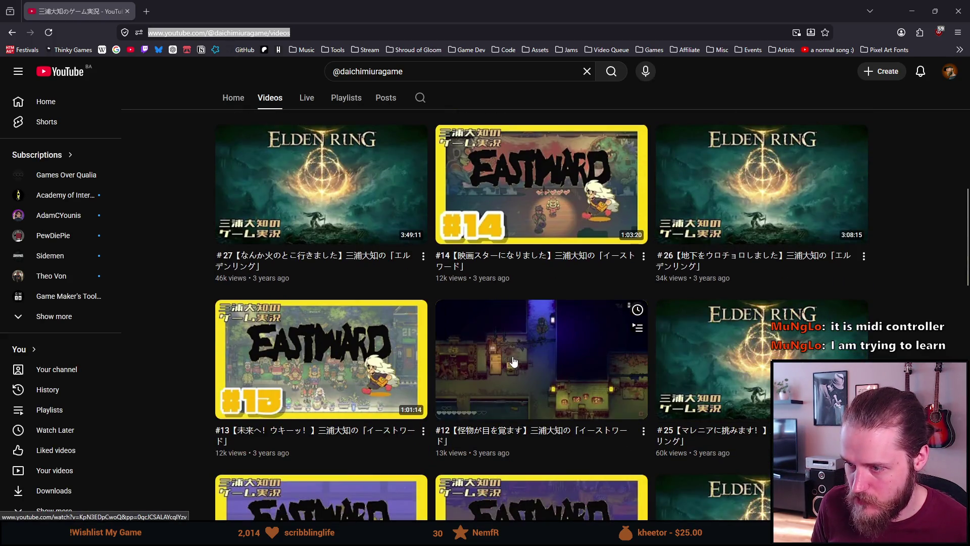
{"action": "scroll", "coordinate": [513, 362], "scroll_direction": "down", "scroll_amount": 4}
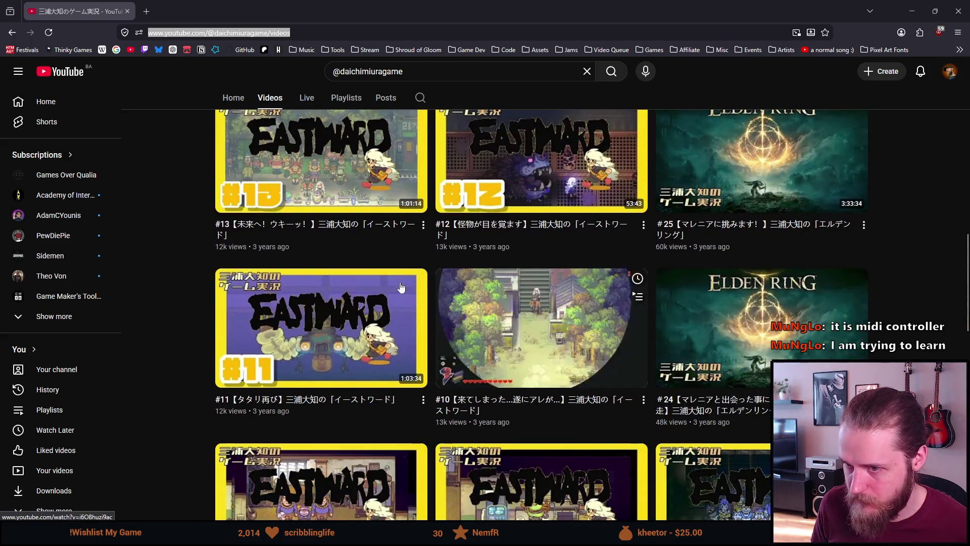
{"action": "scroll", "coordinate": [358, 290], "scroll_direction": "down", "scroll_amount": 8}
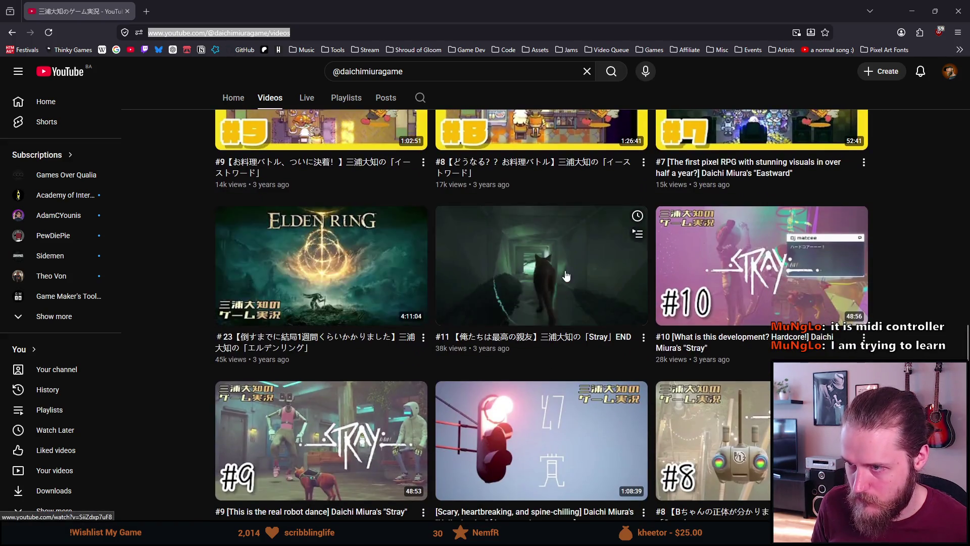
{"action": "scroll", "coordinate": [586, 435], "scroll_direction": "down", "scroll_amount": 1}
{"action": "scroll", "coordinate": [586, 436], "scroll_direction": "down", "scroll_amount": 5}
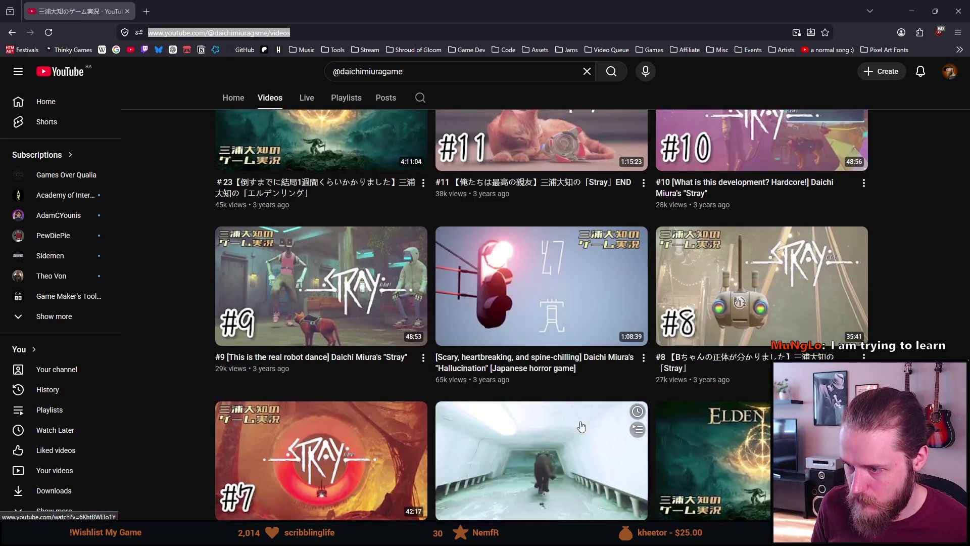
{"action": "scroll", "coordinate": [353, 316], "scroll_direction": "down", "scroll_amount": 2}
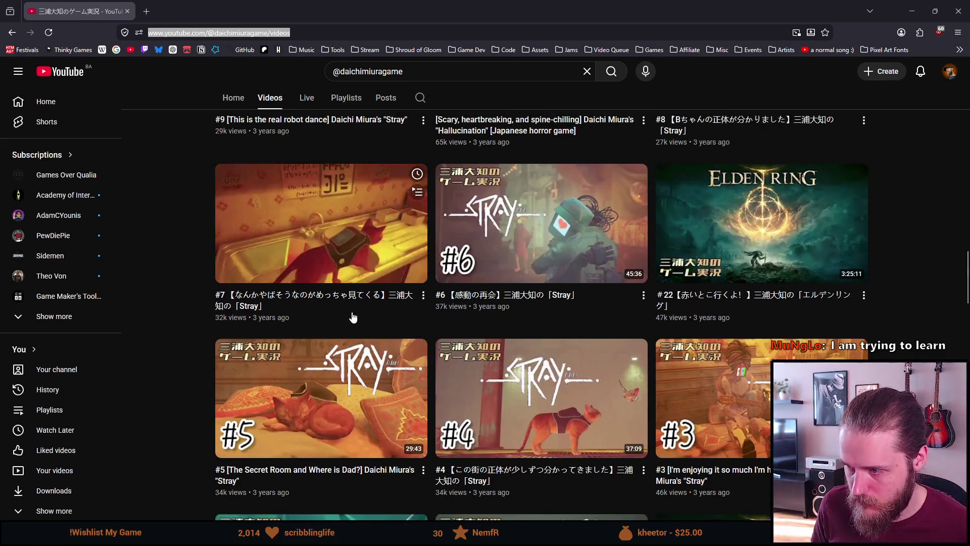
{"action": "scroll", "coordinate": [352, 313], "scroll_direction": "down", "scroll_amount": 7}
{"action": "scroll", "coordinate": [352, 311], "scroll_direction": "down", "scroll_amount": 3}
{"action": "scroll", "coordinate": [353, 316], "scroll_direction": "down", "scroll_amount": 2}
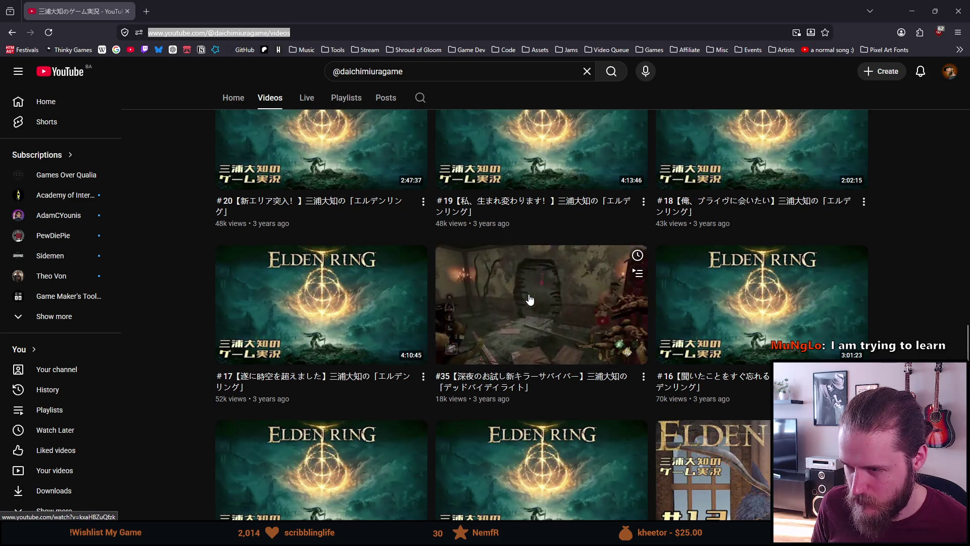
{"action": "scroll", "coordinate": [304, 318], "scroll_direction": "down", "scroll_amount": 9}
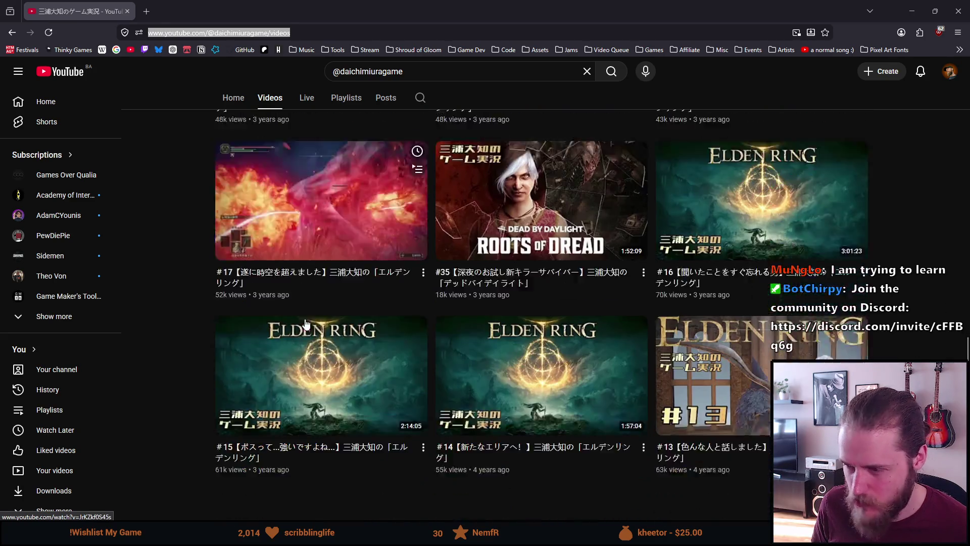
{"action": "scroll", "coordinate": [283, 306], "scroll_direction": "down", "scroll_amount": 6}
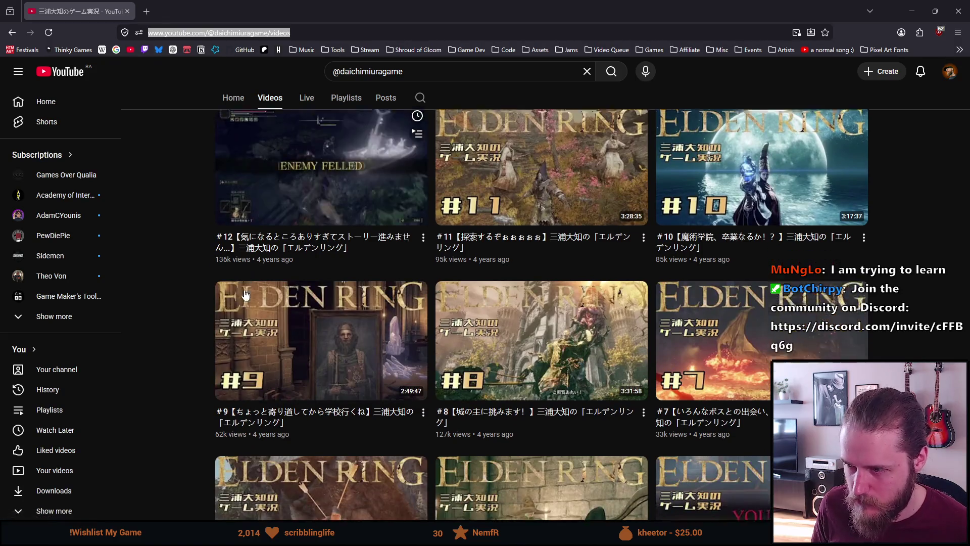
{"action": "scroll", "coordinate": [253, 283], "scroll_direction": "down", "scroll_amount": 3}
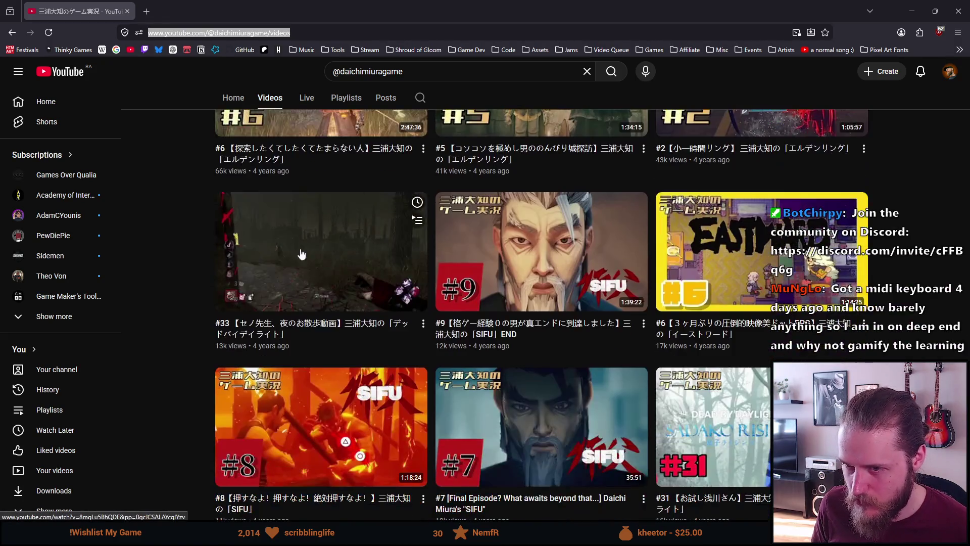
{"action": "scroll", "coordinate": [537, 261], "scroll_direction": "down", "scroll_amount": 2}
{"action": "scroll", "coordinate": [537, 261], "scroll_direction": "down", "scroll_amount": 1}
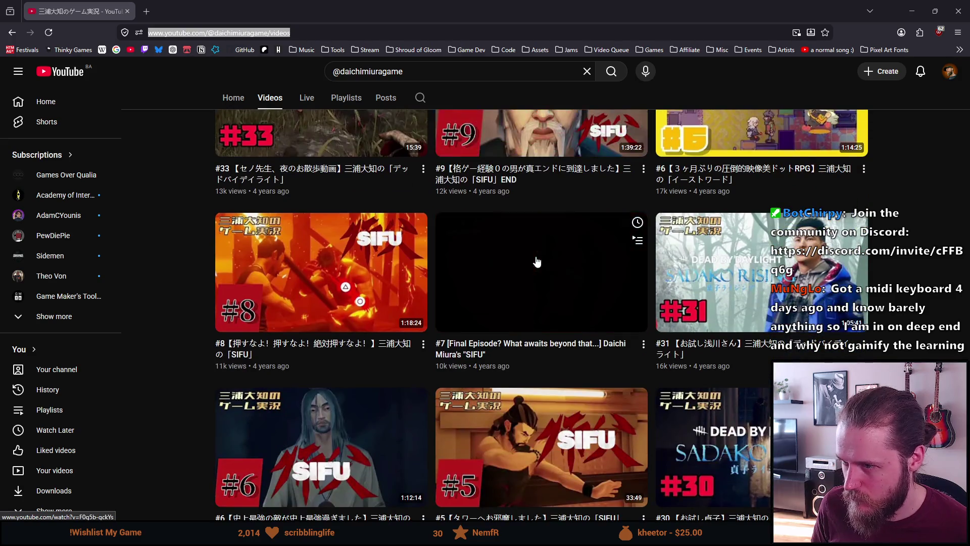
{"action": "scroll", "coordinate": [338, 294], "scroll_direction": "down", "scroll_amount": 11}
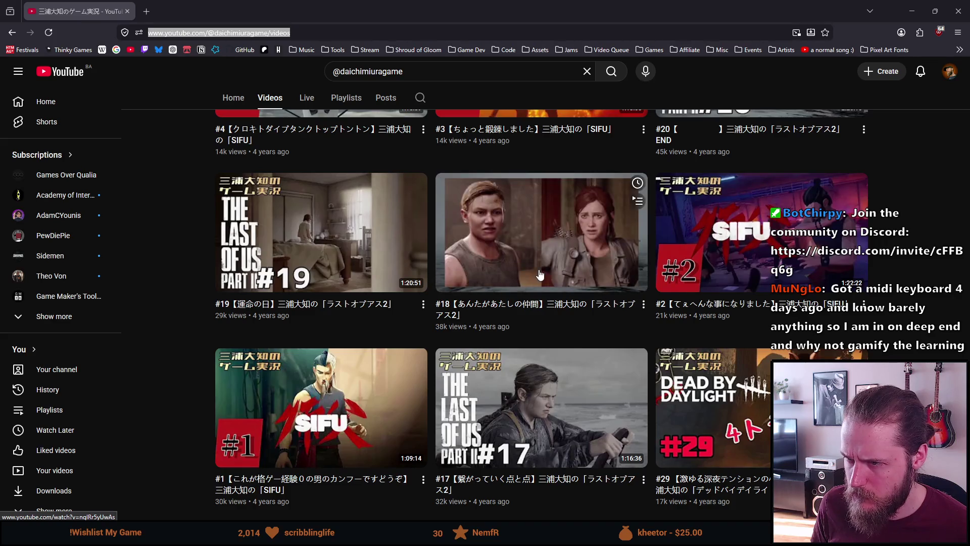
{"action": "scroll", "coordinate": [459, 268], "scroll_direction": "down", "scroll_amount": 7}
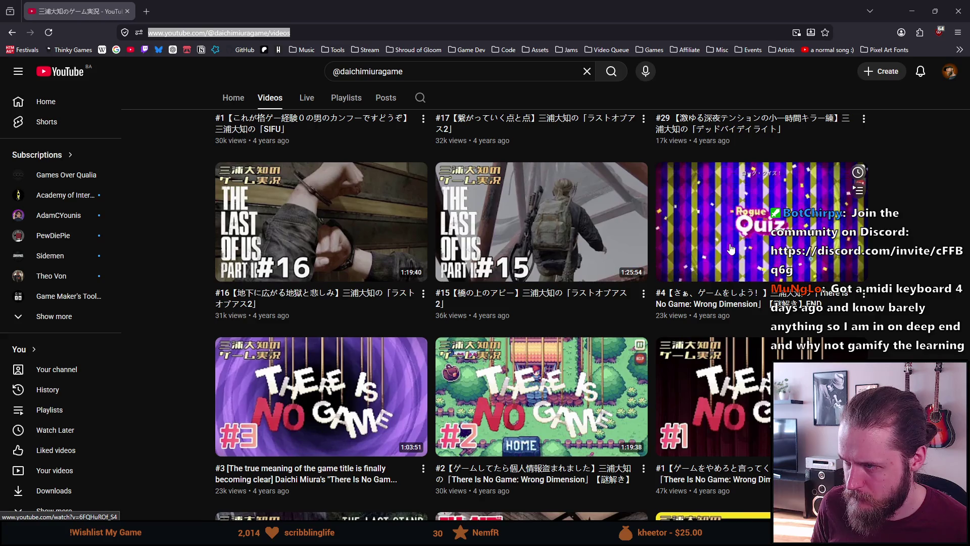
{"action": "scroll", "coordinate": [730, 249], "scroll_direction": "down", "scroll_amount": 4}
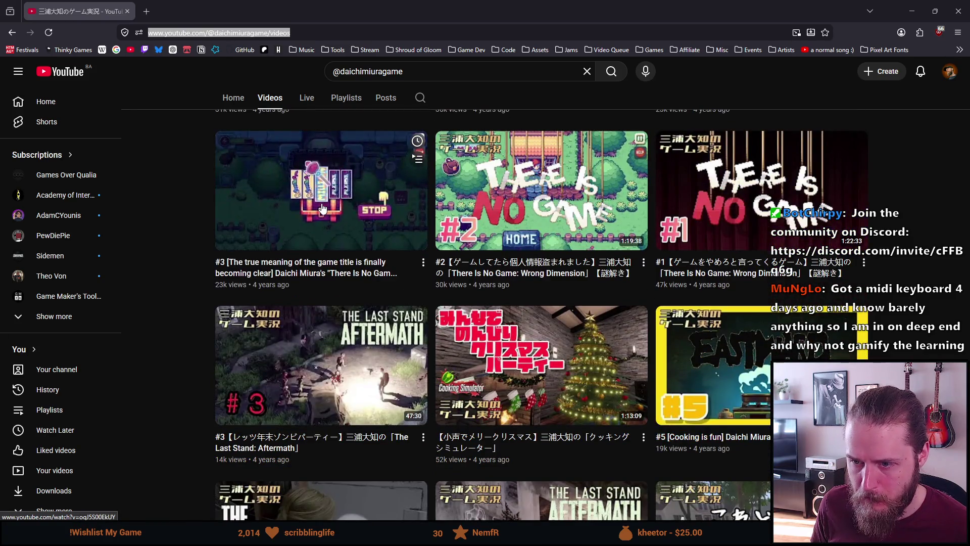
{"action": "scroll", "coordinate": [322, 207], "scroll_direction": "down", "scroll_amount": 3}
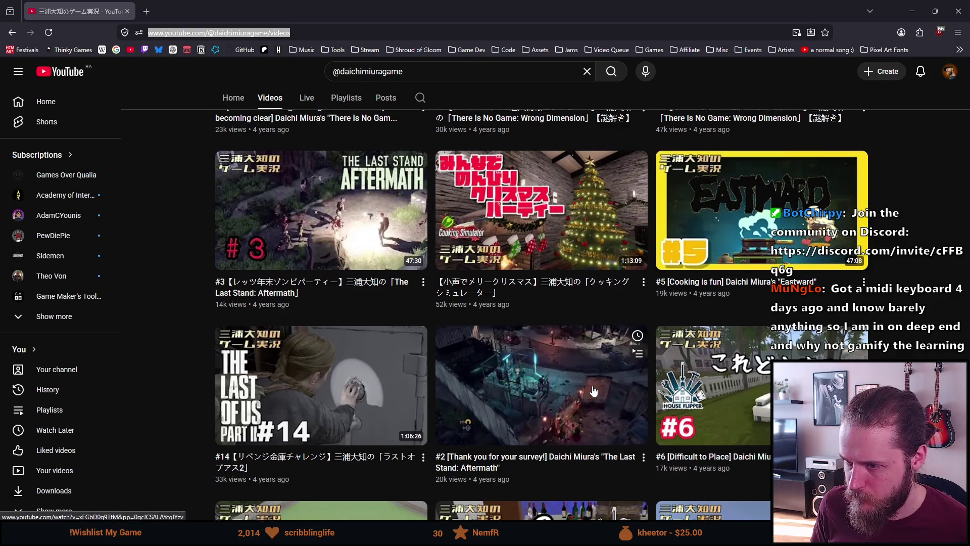
{"action": "scroll", "coordinate": [592, 387], "scroll_direction": "down", "scroll_amount": 2}
{"action": "scroll", "coordinate": [354, 320], "scroll_direction": "down", "scroll_amount": 2}
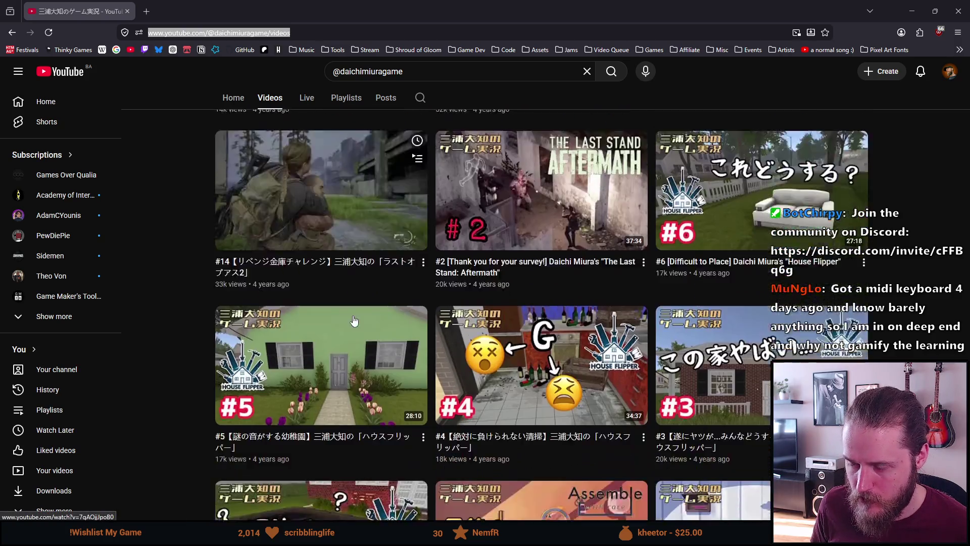
{"action": "scroll", "coordinate": [354, 321], "scroll_direction": "down", "scroll_amount": 2}
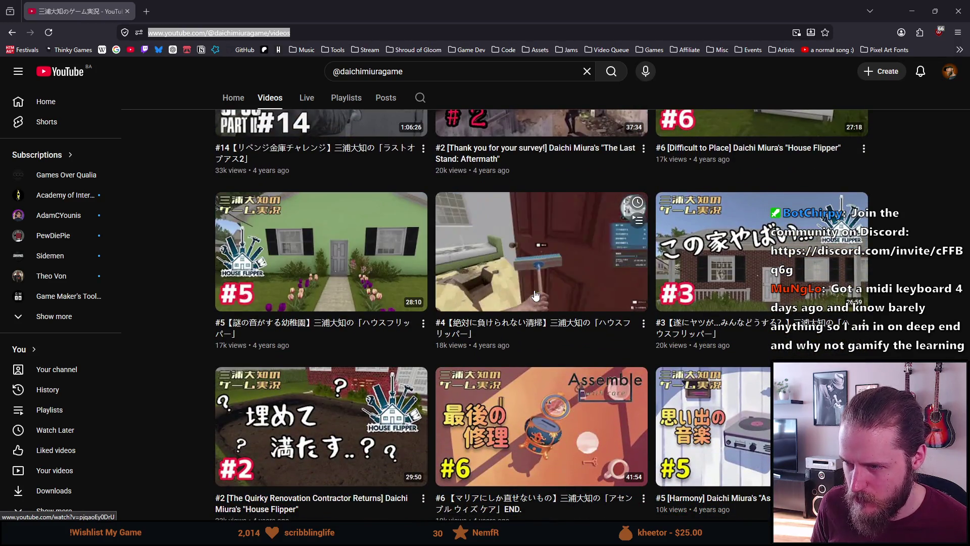
{"action": "scroll", "coordinate": [536, 295], "scroll_direction": "down", "scroll_amount": 3}
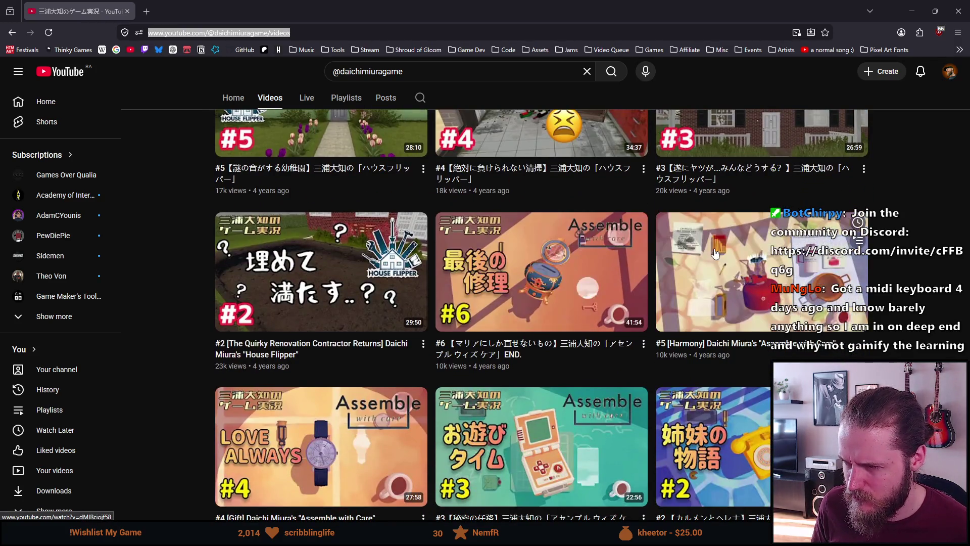
{"action": "scroll", "coordinate": [555, 303], "scroll_direction": "down", "scroll_amount": 2}
{"action": "scroll", "coordinate": [492, 328], "scroll_direction": "up", "scroll_amount": 1}
{"action": "scroll", "coordinate": [495, 327], "scroll_direction": "down", "scroll_amount": 4}
{"action": "scroll", "coordinate": [498, 326], "scroll_direction": "down", "scroll_amount": 3}
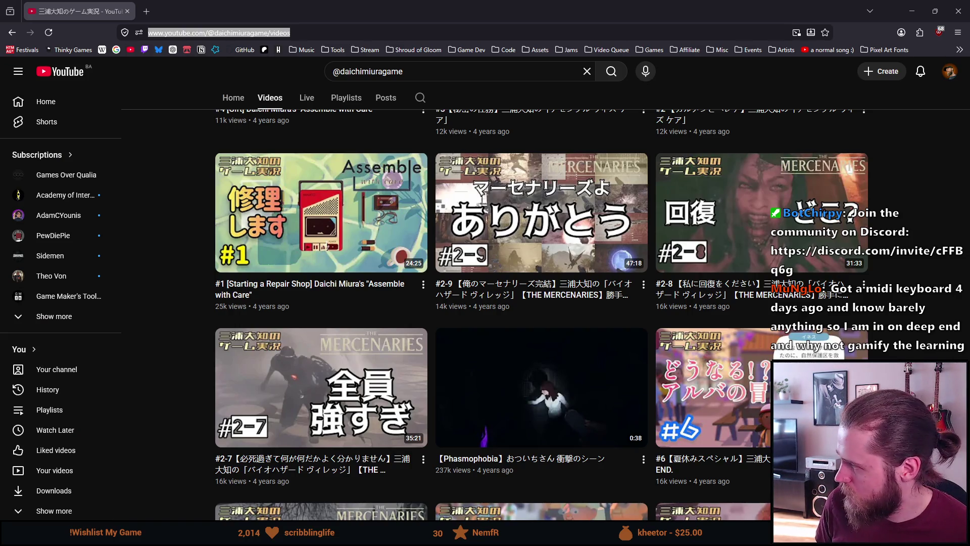
{"action": "scroll", "coordinate": [366, 440], "scroll_direction": "down", "scroll_amount": 6}
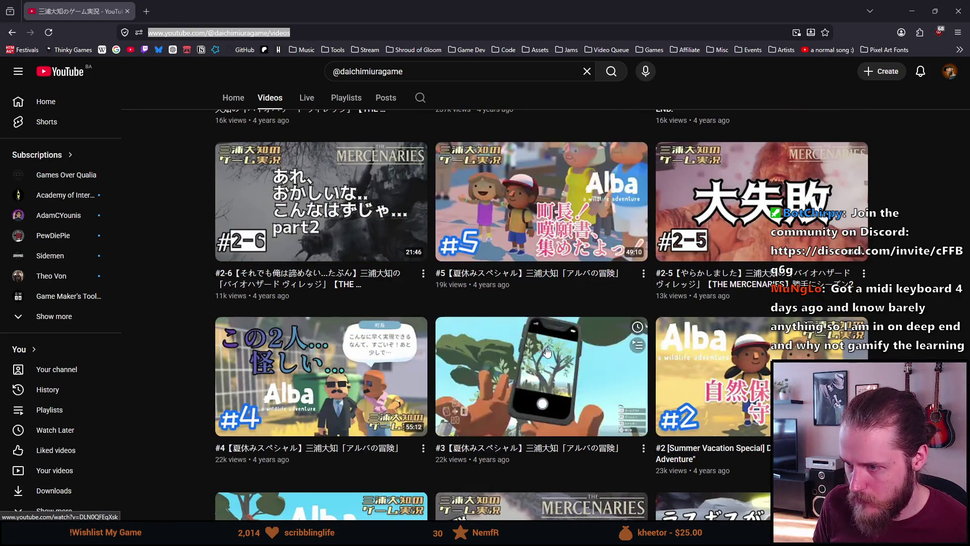
{"action": "scroll", "coordinate": [547, 351], "scroll_direction": "down", "scroll_amount": 8}
{"action": "scroll", "coordinate": [495, 343], "scroll_direction": "down", "scroll_amount": 3}
{"action": "scroll", "coordinate": [502, 325], "scroll_direction": "down", "scroll_amount": 3}
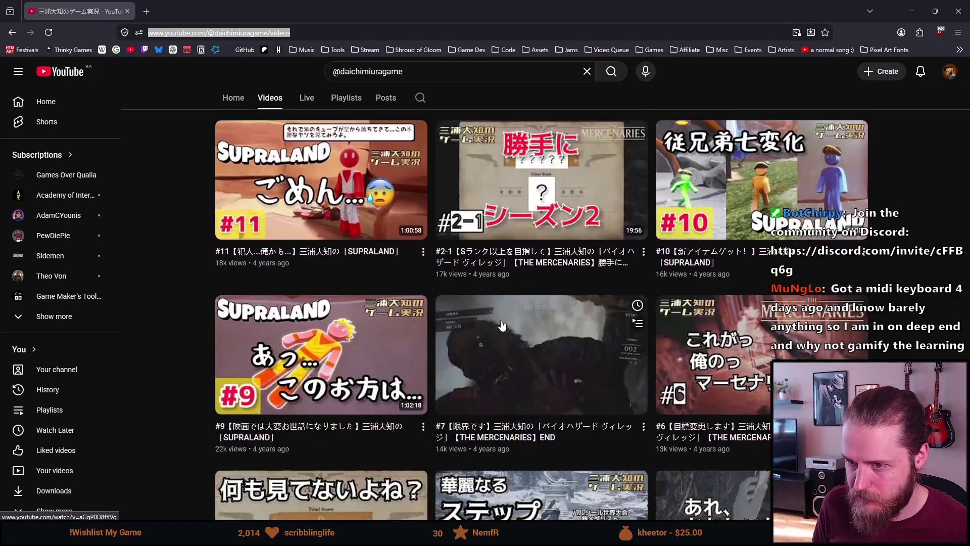
{"action": "scroll", "coordinate": [502, 325], "scroll_direction": "down", "scroll_amount": 2}
{"action": "left_click", "coordinate": [246, 98]}
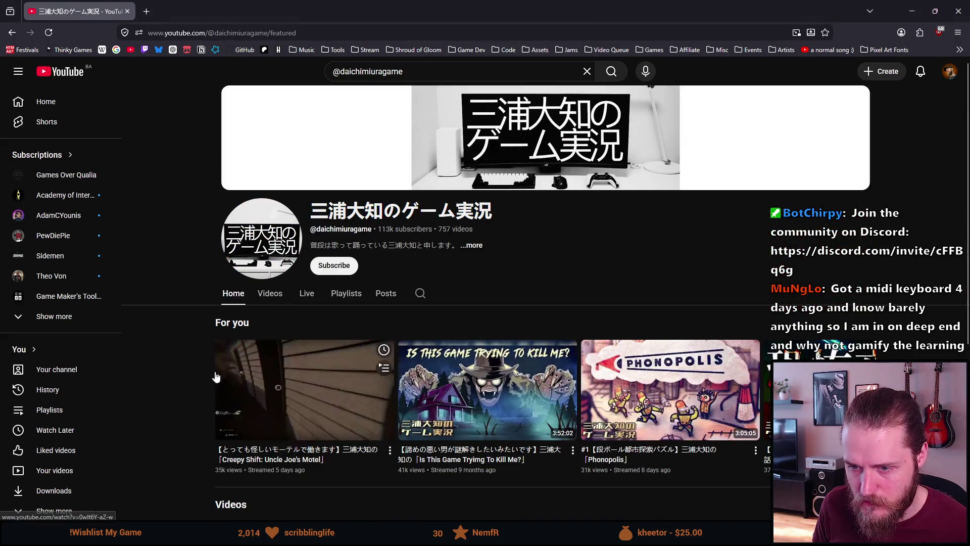
Open the channel's #1 Phonopolis stream in a new tab and pause it at the start
{"action": "scroll", "coordinate": [177, 331], "scroll_direction": "down", "scroll_amount": 3}
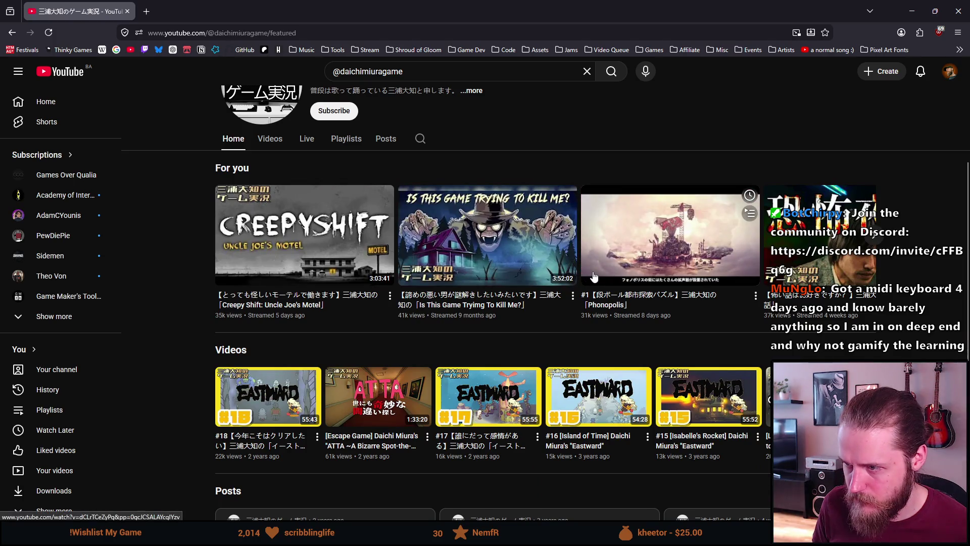
{"action": "middle_click", "coordinate": [633, 267]}
{"action": "left_click", "coordinate": [201, 5]}
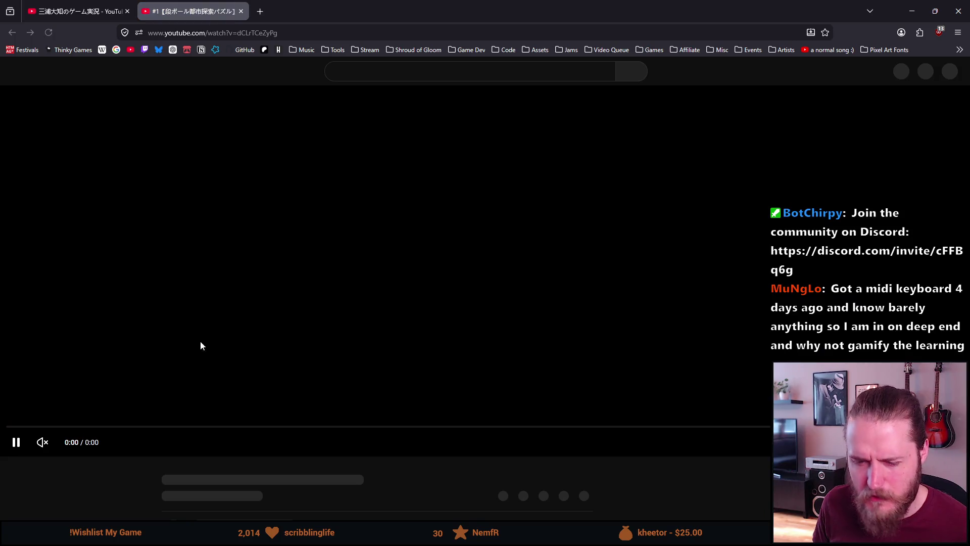
{"action": "left_click", "coordinate": [197, 356]}
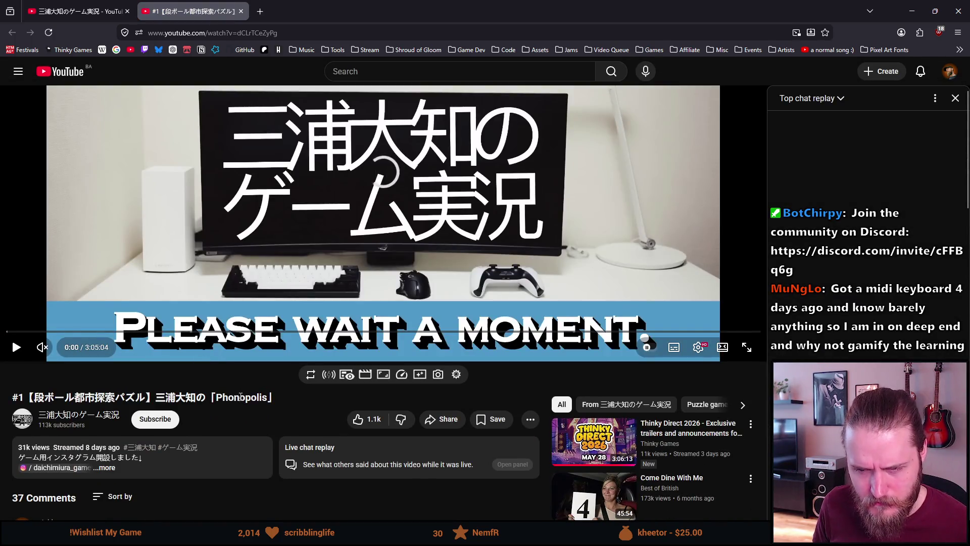
Search the web for Phonopolis in a new browser tab
{"action": "left_click", "coordinate": [260, 11]}
{"action": "type", "text": "Phonopolis"}
{"action": "key", "text": "Return"}
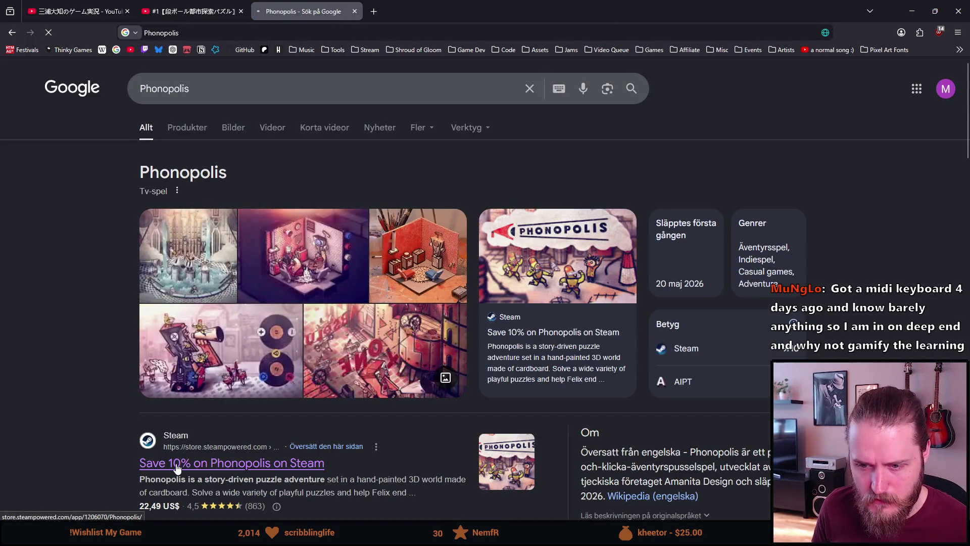
On the Phonopolis Steam page, review the full user tag list and skim the trailer, then return to the stream tab
{"action": "left_click", "coordinate": [177, 467]}
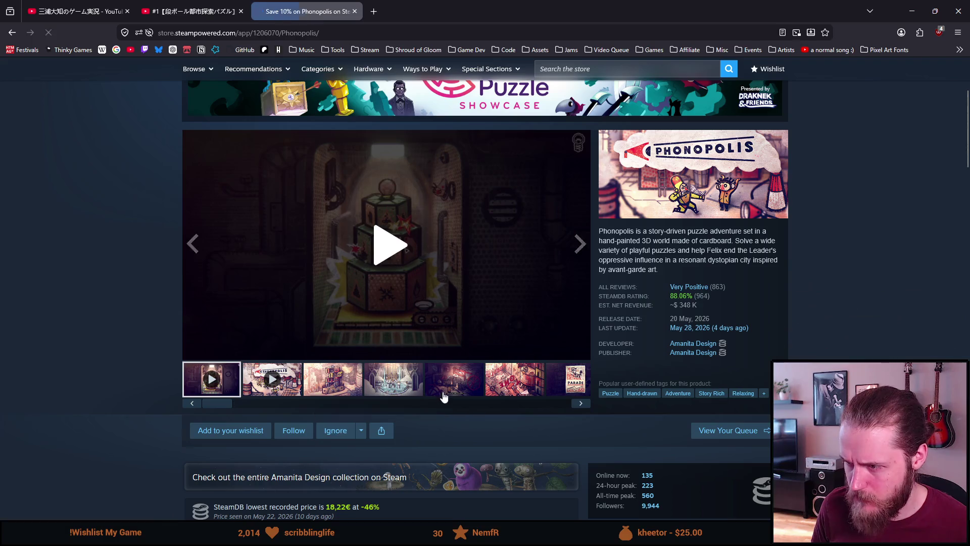
{"action": "left_click", "coordinate": [764, 393]}
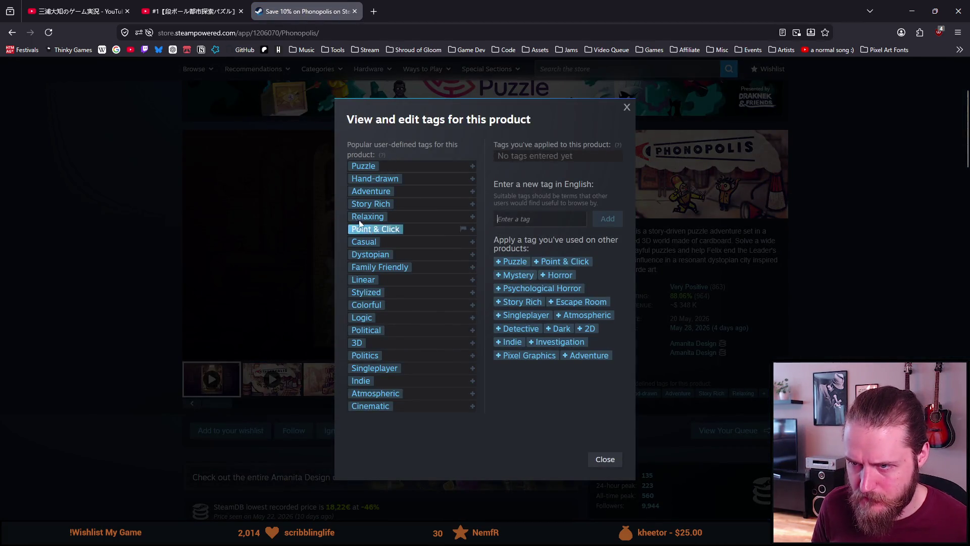
{"action": "left_click", "coordinate": [242, 226]}
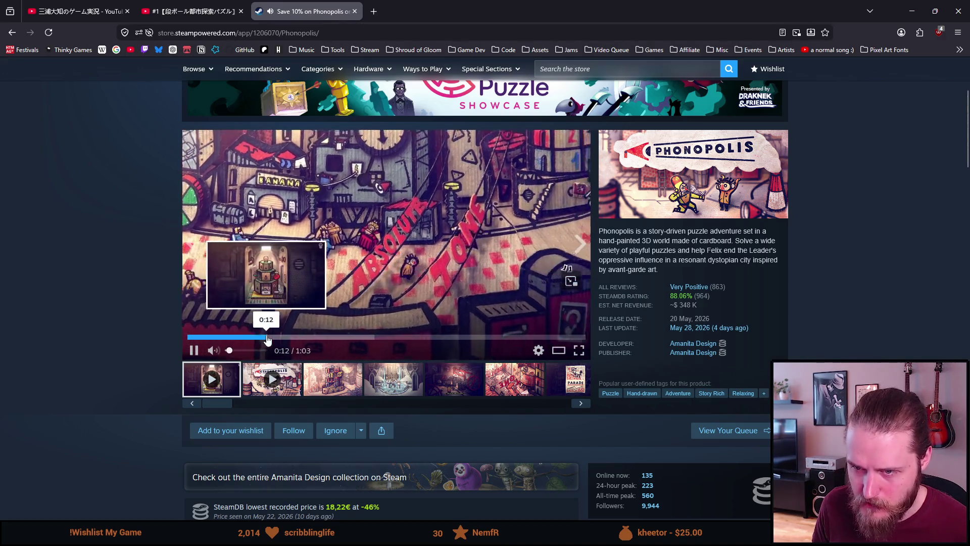
{"action": "left_click", "coordinate": [269, 338]}
{"action": "key", "text": "ctrl+shift+Tab"}
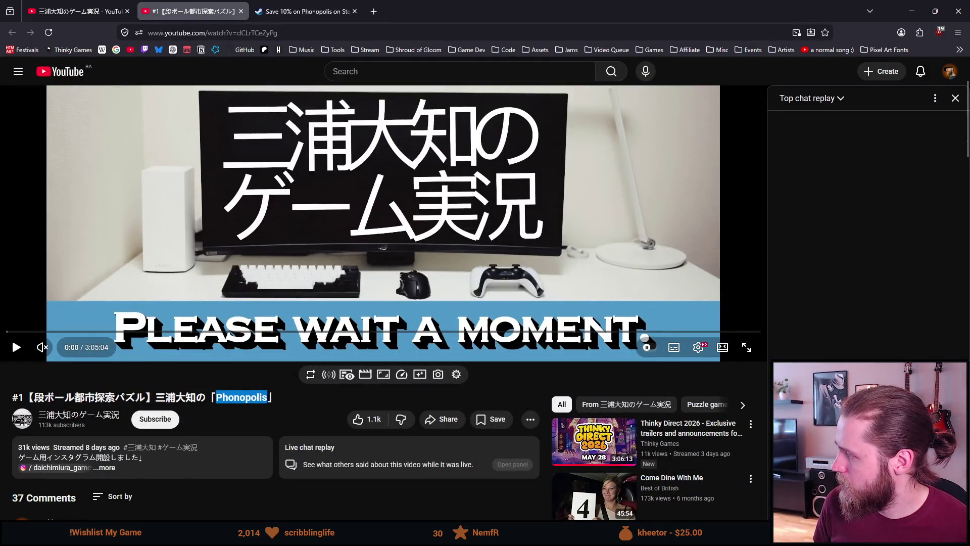
Switch away from the browser, leaving the Phonopolis stream paused at 0:00
{"action": "key", "text": "alt+Tab"}
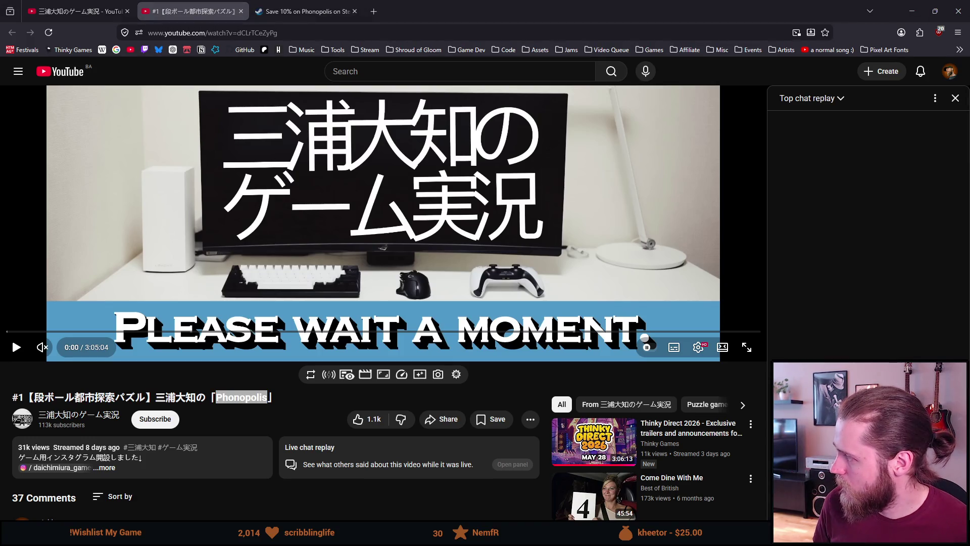